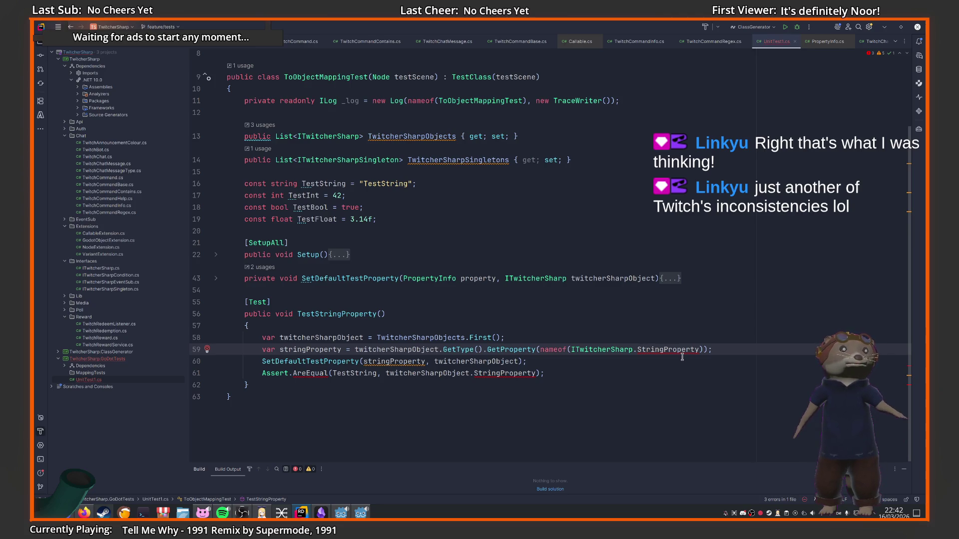
# Delete lines 59–61 of TestStringProperty, keeping only its First() statement
pyautogui.hotkey('ctrl', 'Right')
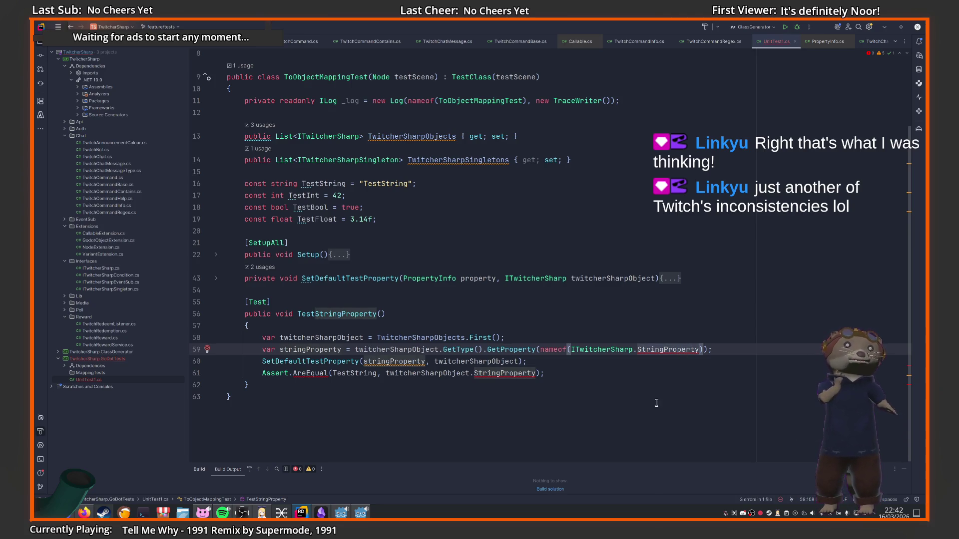
pyautogui.click(656, 403)
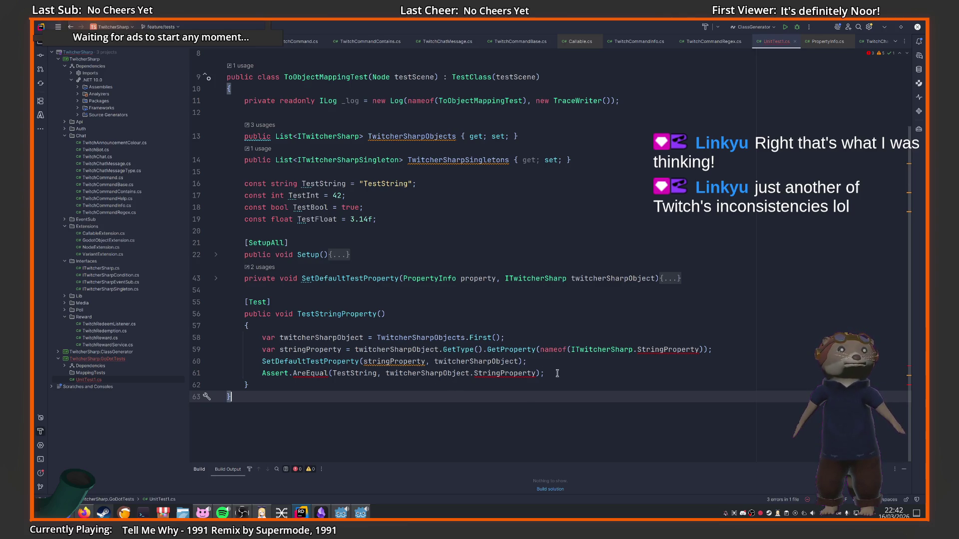
pyautogui.moveTo(557, 374); pyautogui.dragTo(549, 340)
pyautogui.click(636, 342)
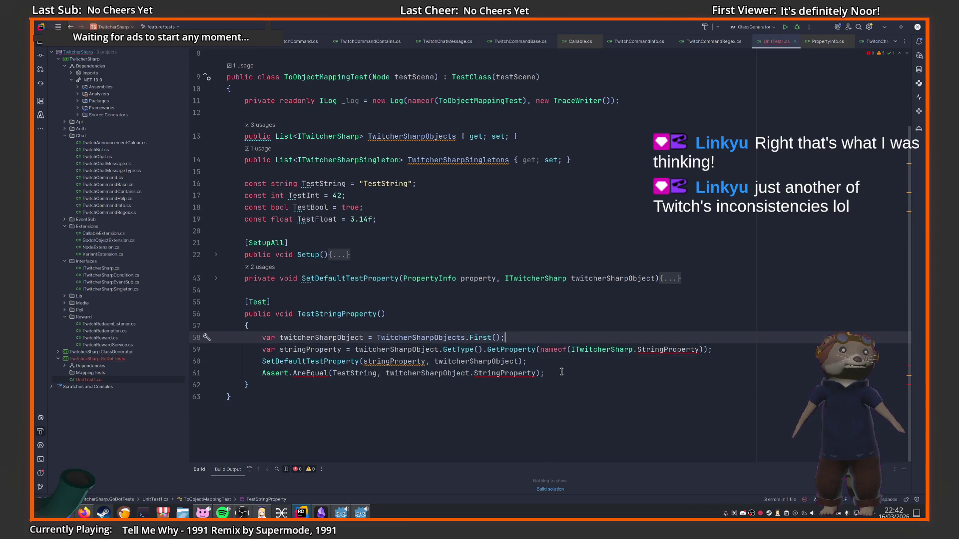
pyautogui.moveTo(561, 372); pyautogui.dragTo(541, 343)
pyautogui.press('BackSpace')
pyautogui.press('Return')
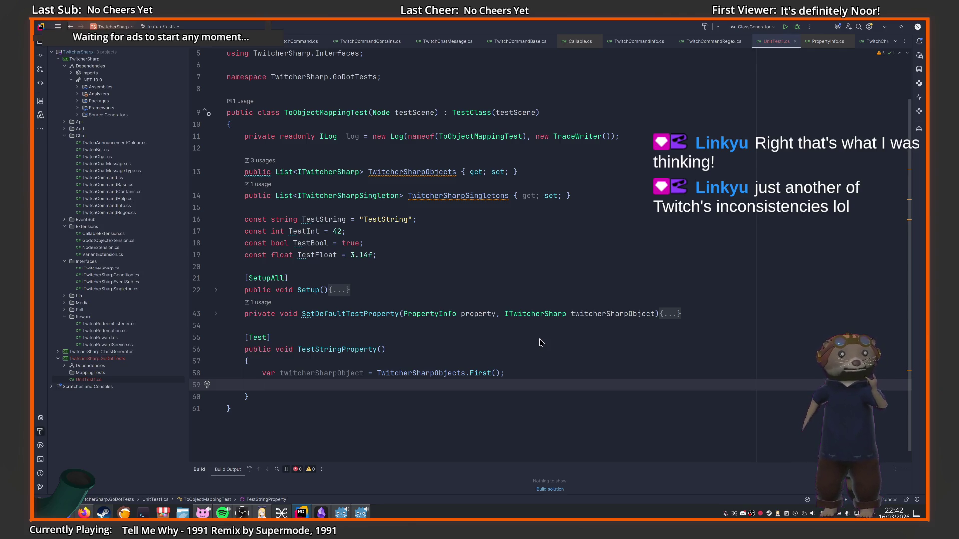
# Replace the First() line with a foreach over TwitcherSharpObjects and add an empty { } body
pyautogui.press('Up')
pyautogui.hotkey('shift', 'Home')
pyautogui.write('v')
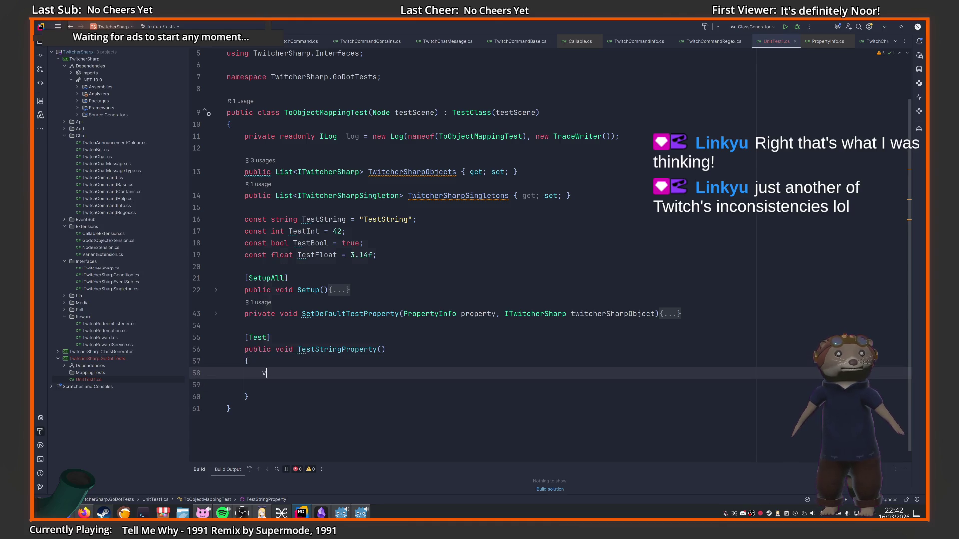
pyautogui.write('ar f')
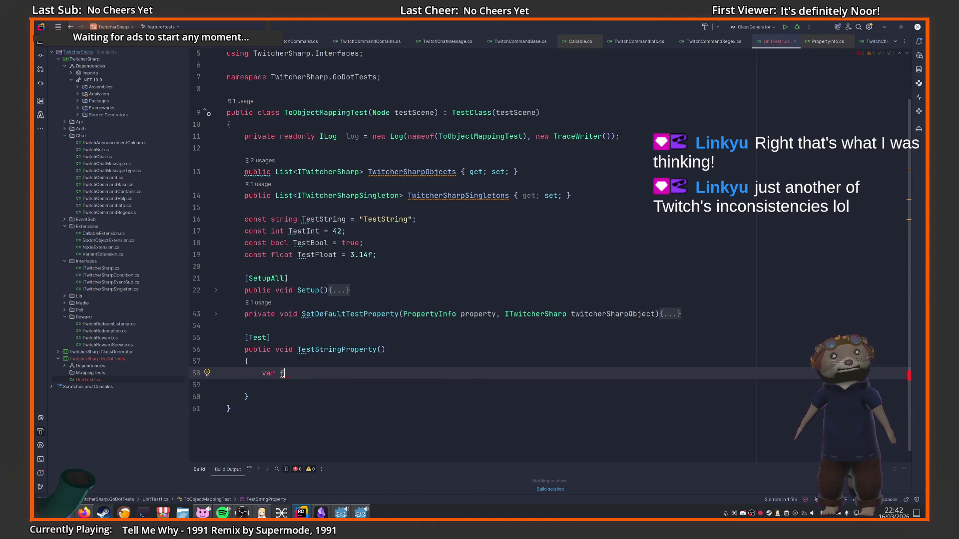
pyautogui.press('BackSpace')
pyautogui.press('BackSpace')
pyautogui.press('BackSpace')
pyautogui.write('fore')
pyautogui.press('Return')
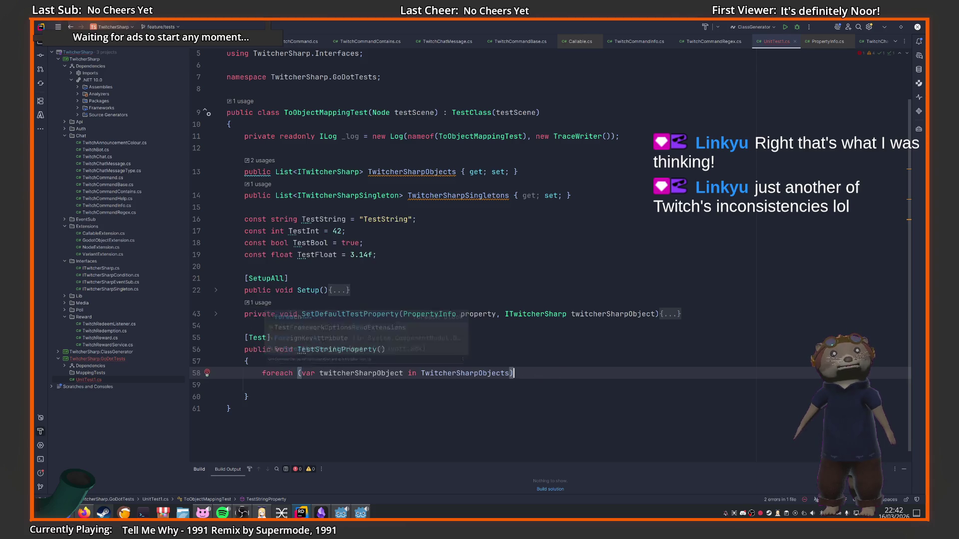
pyautogui.press('Return')
pyautogui.write('{')
pyautogui.press('Return')
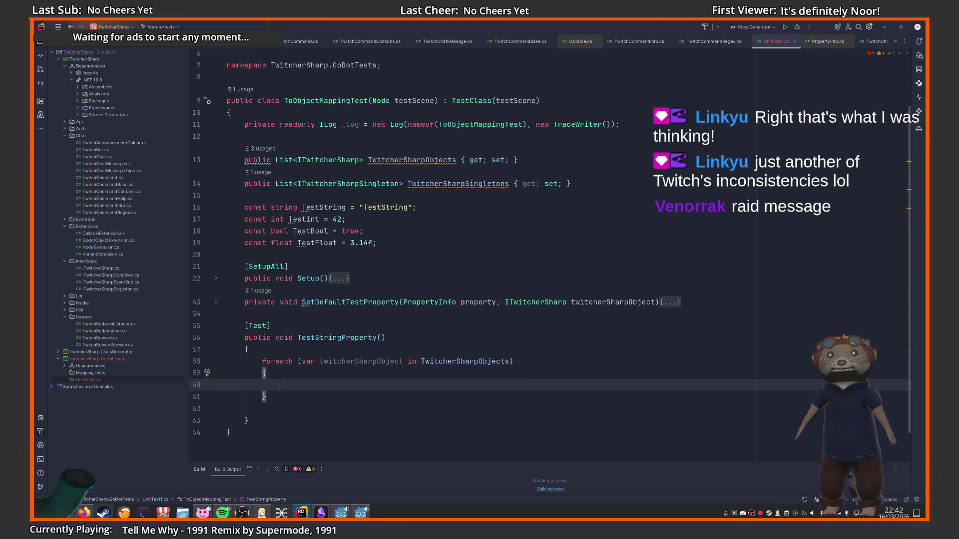
pyautogui.scroll(1, 550, 249)
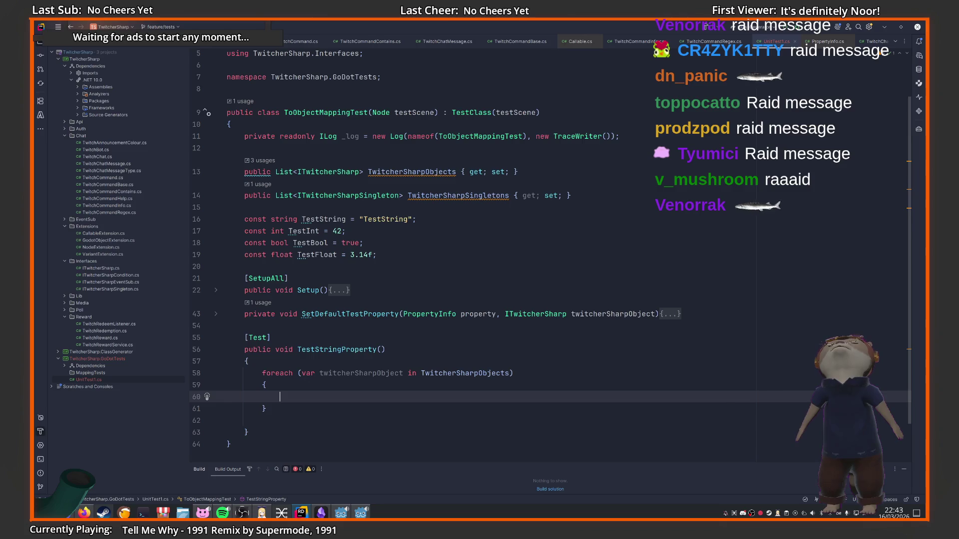
pyautogui.press('Up')
pyautogui.press('Up')
pyautogui.press('Up')
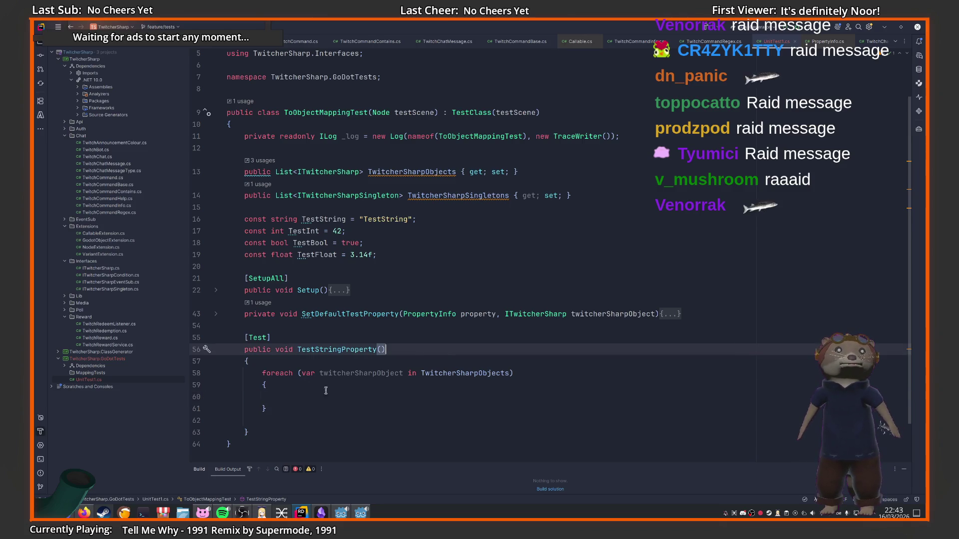
pyautogui.press('Down')
pyautogui.press('Down')
pyautogui.press('Down')
pyautogui.press('Down')
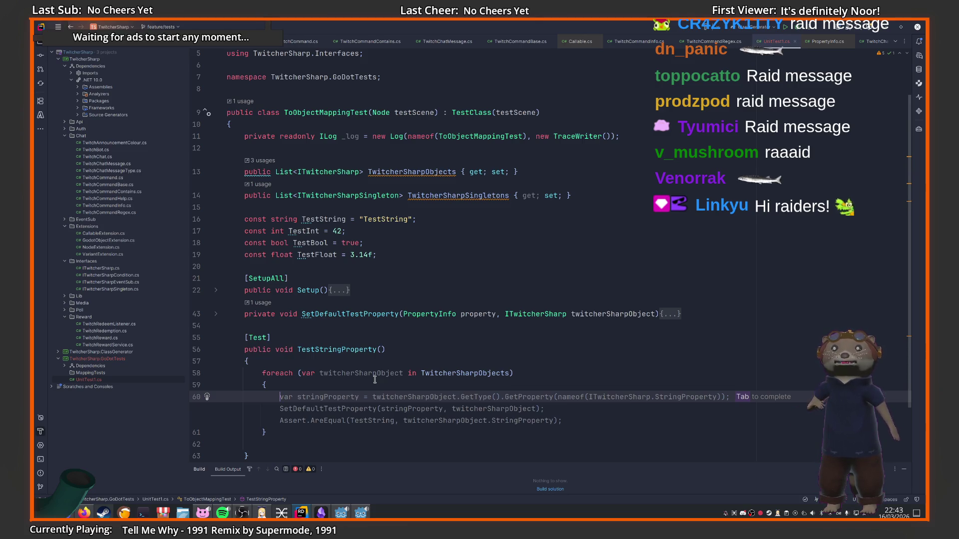
pyautogui.press('Escape')
pyautogui.scroll(-2, 549, 320)
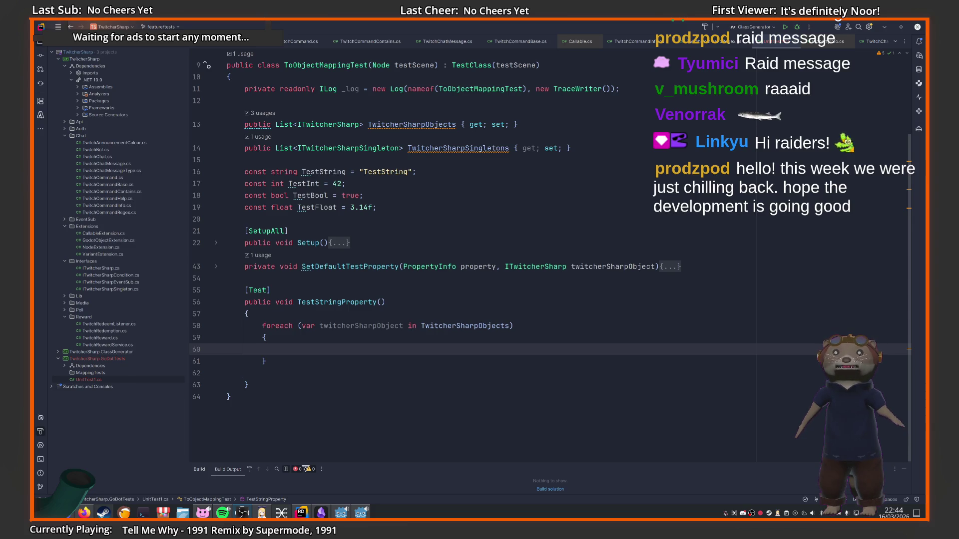
# Read the GoDotTest README Setup section, highlighting its environment variable sentence
pyautogui.click(84, 513)
pyautogui.click(164, 477)
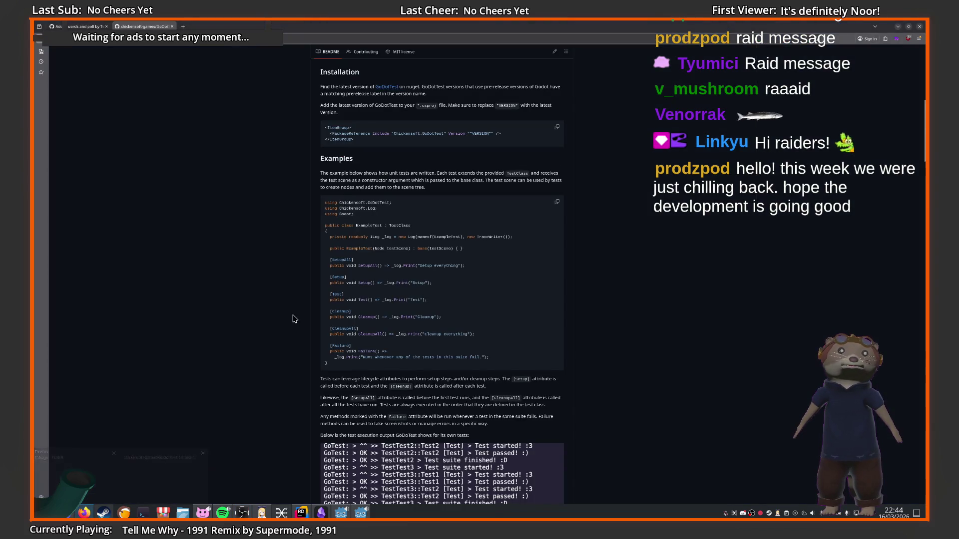
pyautogui.scroll(-10, 294, 319)
pyautogui.scroll(5, 316, 303)
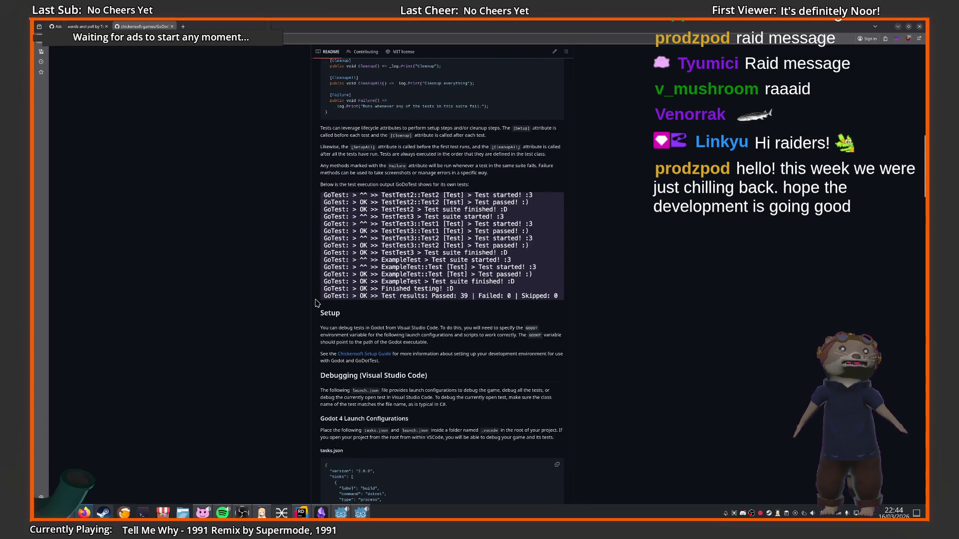
pyautogui.scroll(4, 317, 303)
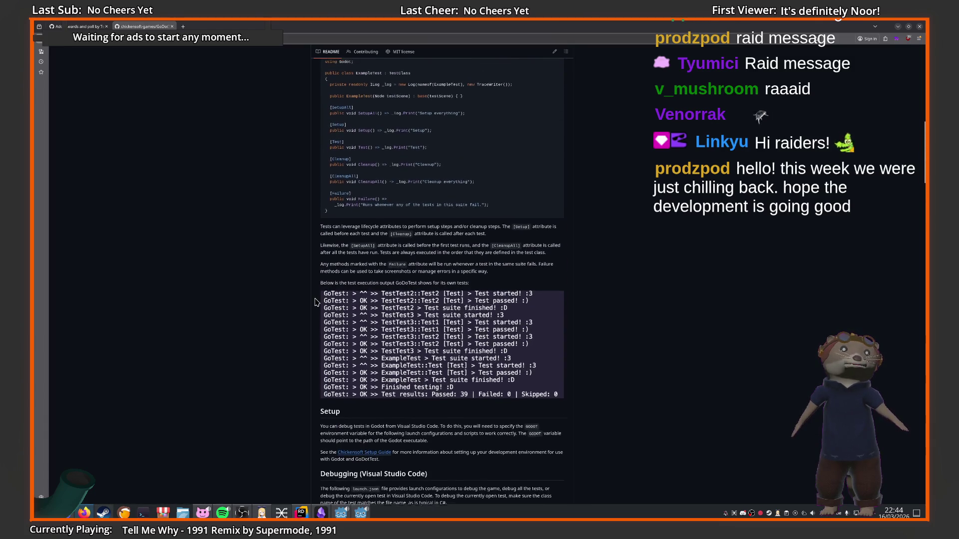
pyautogui.moveTo(399, 432); pyautogui.dragTo(487, 435)
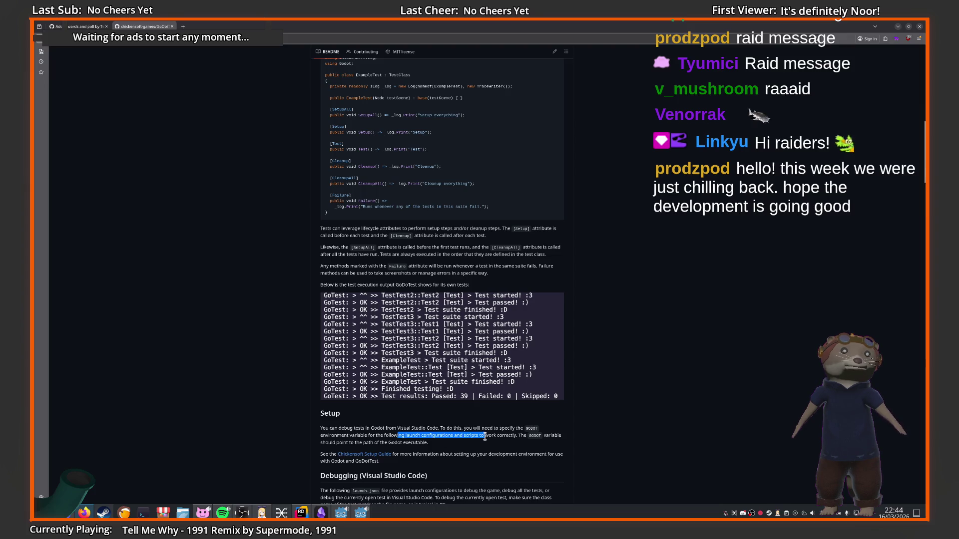
pyautogui.click(506, 432)
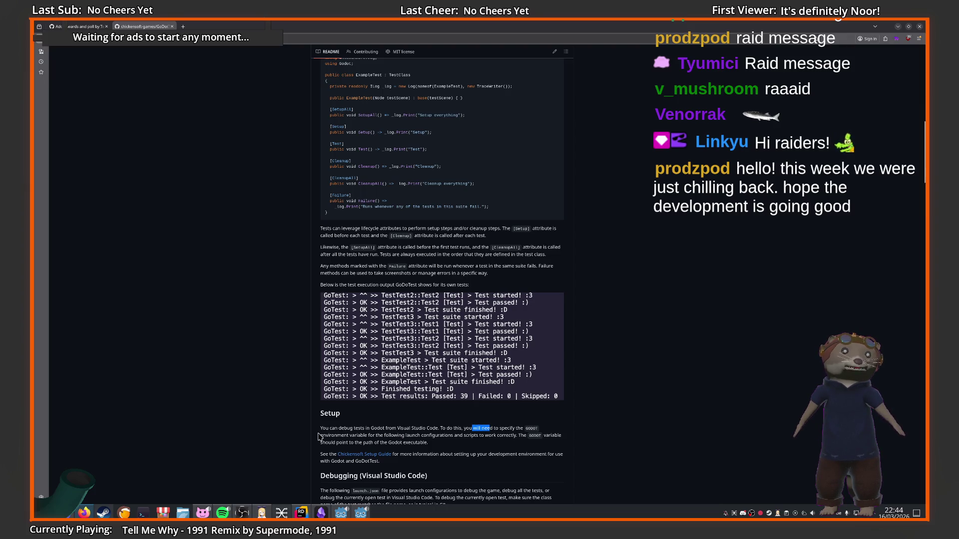
pyautogui.moveTo(329, 435); pyautogui.dragTo(521, 436)
pyautogui.scroll(3, 432, 414)
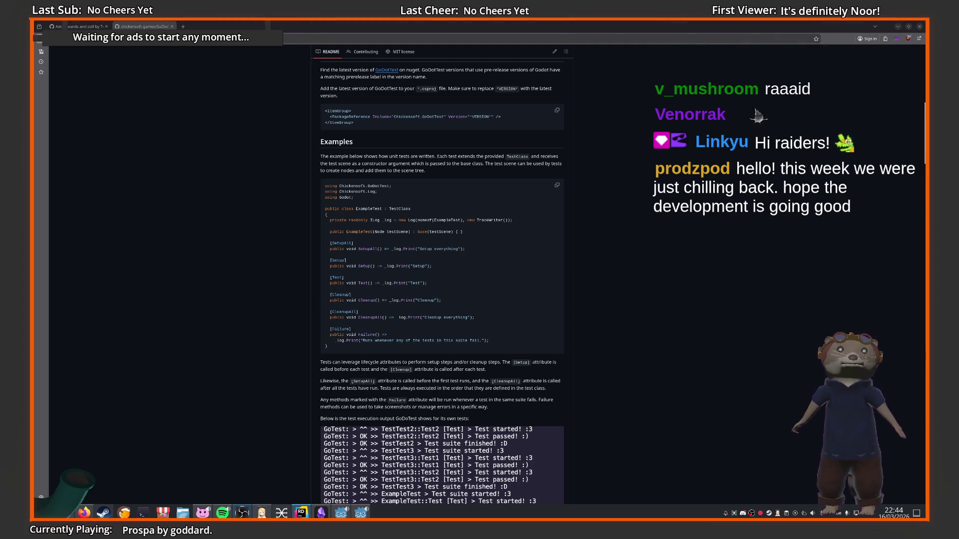
# Review the ToObjectMappingTest code and the GoDotTests project menu in Rider
pyautogui.click(301, 513)
pyautogui.click(249, 303)
pyautogui.scroll(3, 219, 306)
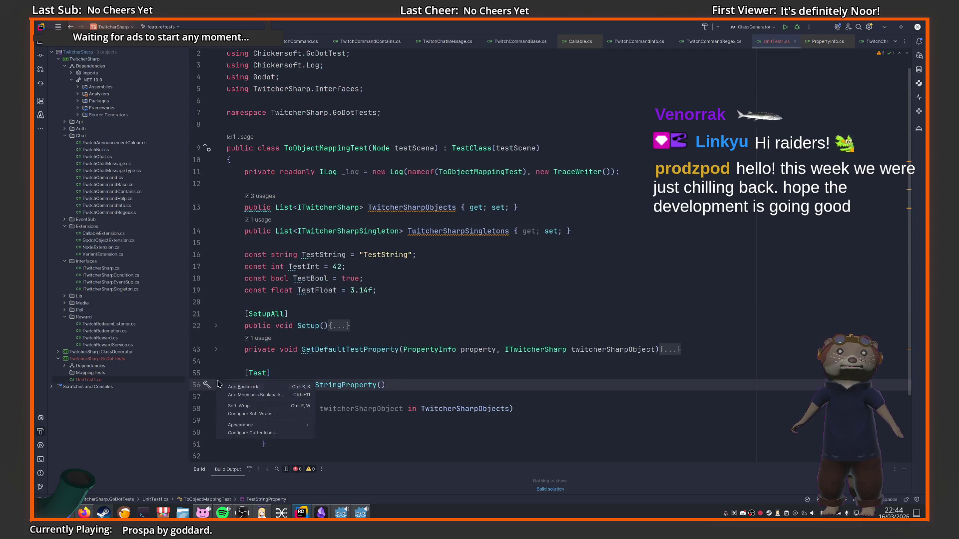
pyautogui.click(220, 361)
pyautogui.rightClick(103, 359)
pyautogui.press('Escape')
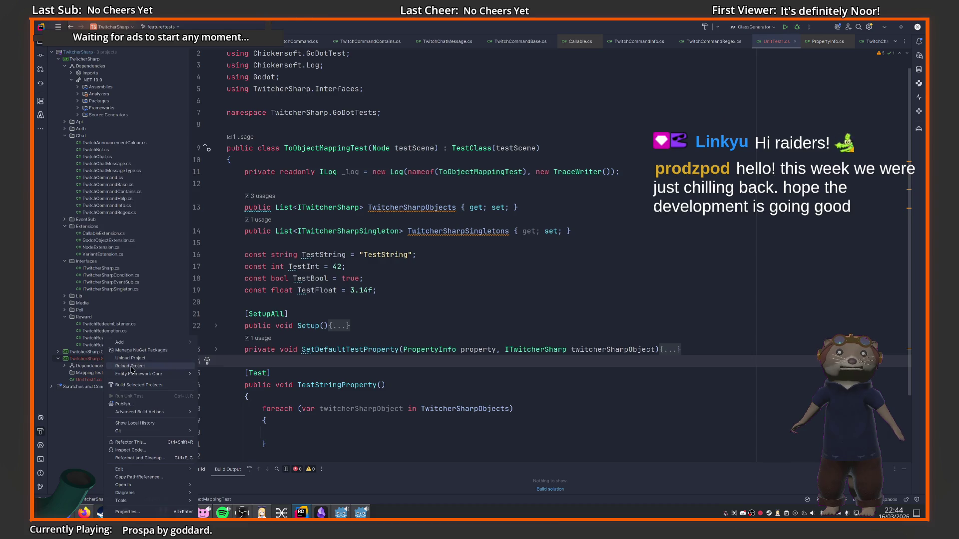
pyautogui.click(289, 350)
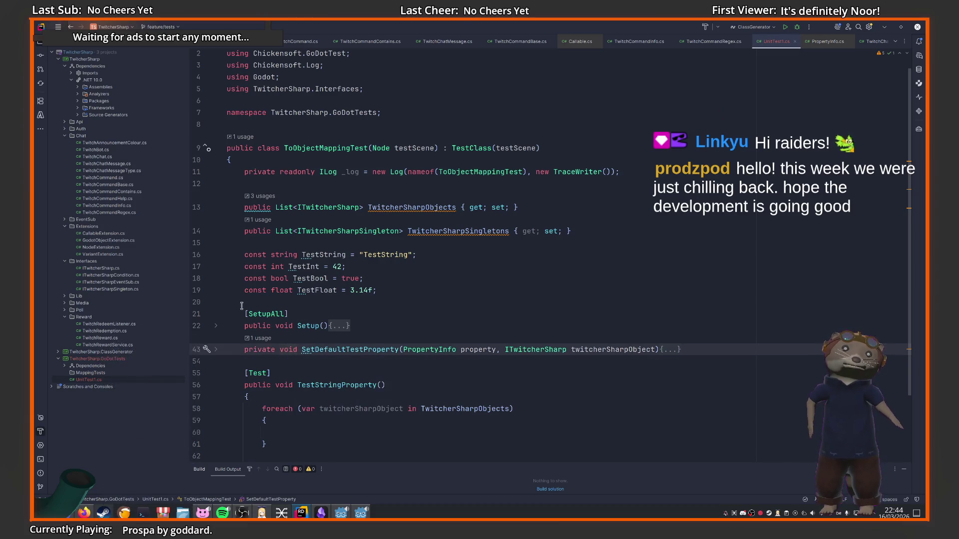
pyautogui.scroll(1, 242, 305)
# Search for 'rider chickensoft test' in a new browser tab
pyautogui.click(84, 513)
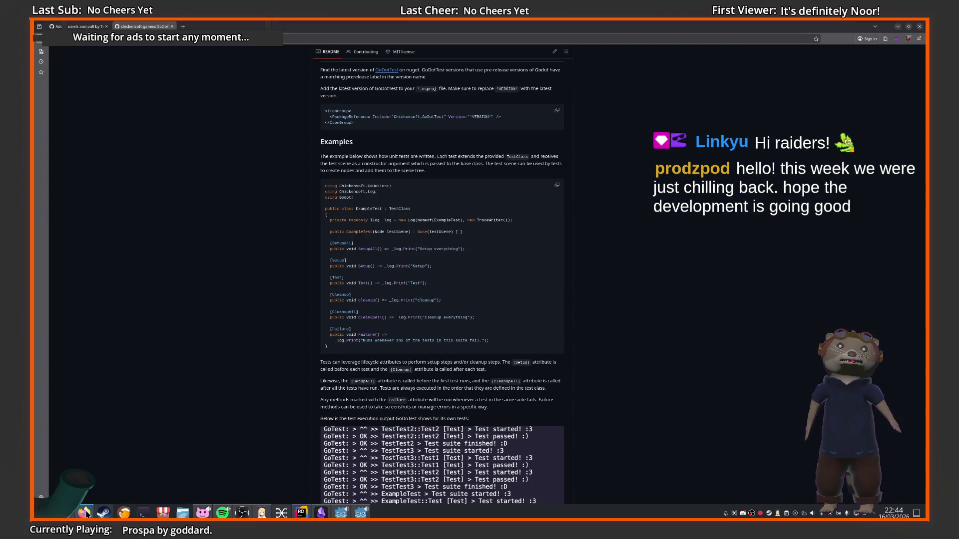
pyautogui.click(182, 26)
pyautogui.write('rider c')
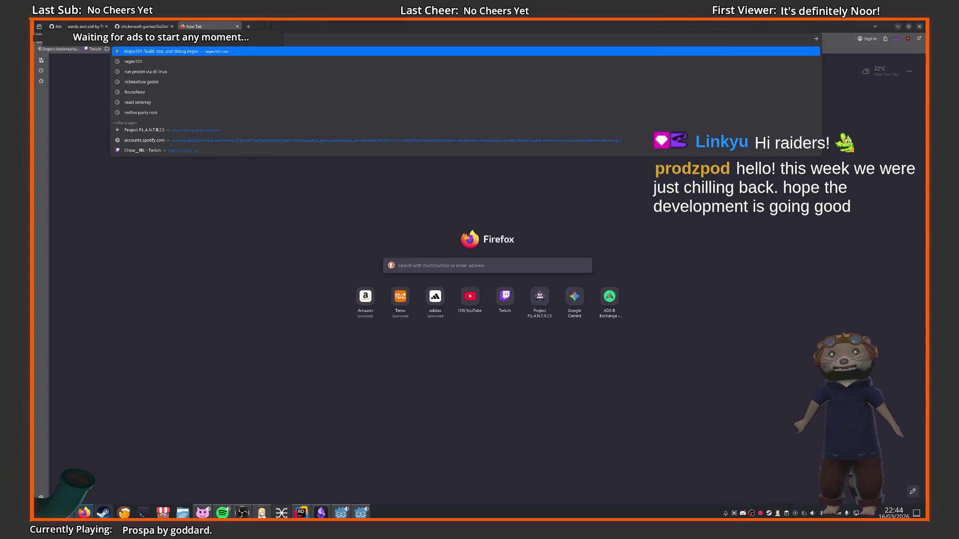
pyautogui.write('hickensoft')
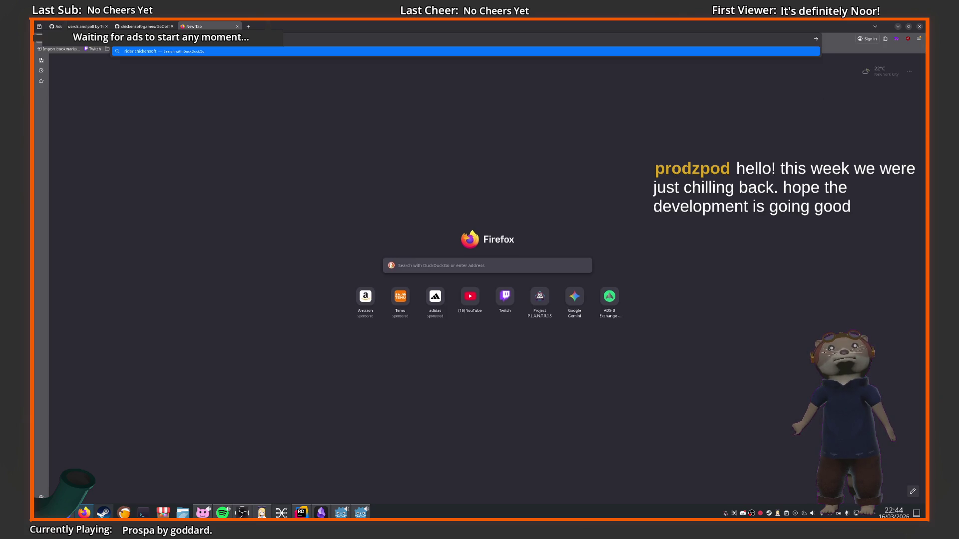
pyautogui.write(' test')
pyautogui.press('Return')
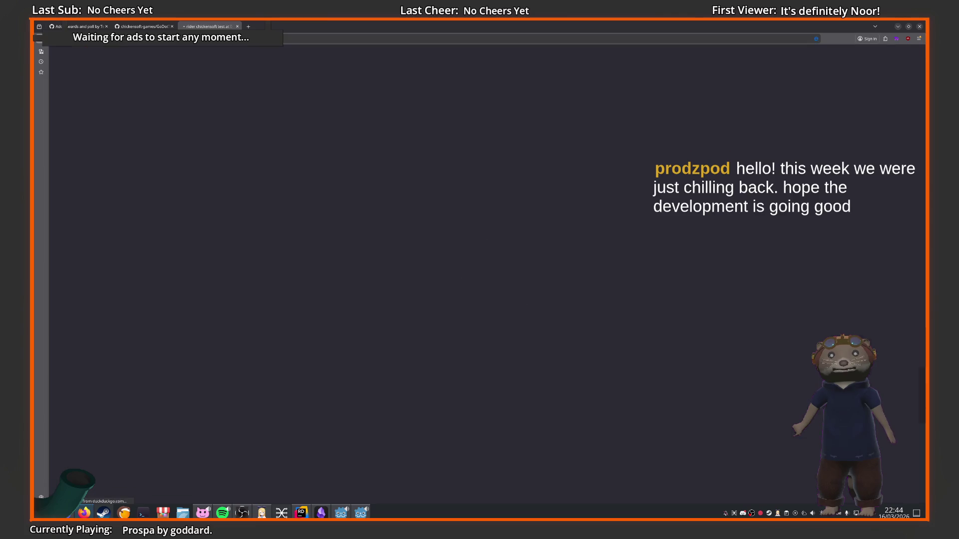
# Glance at the YouTrack GoDotTest test runner issue, then scan the result list
pyautogui.click(190, 114)
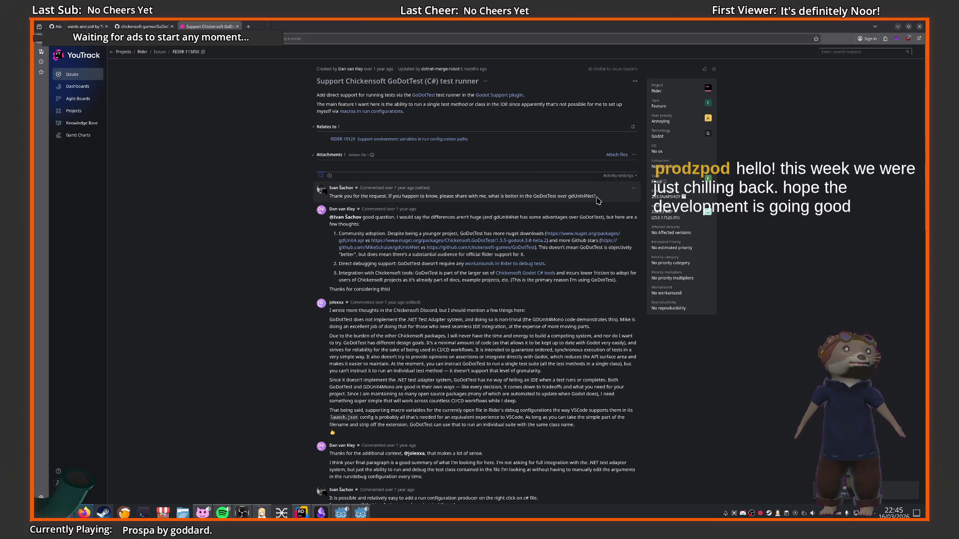
pyautogui.hotkey('alt', 'Left')
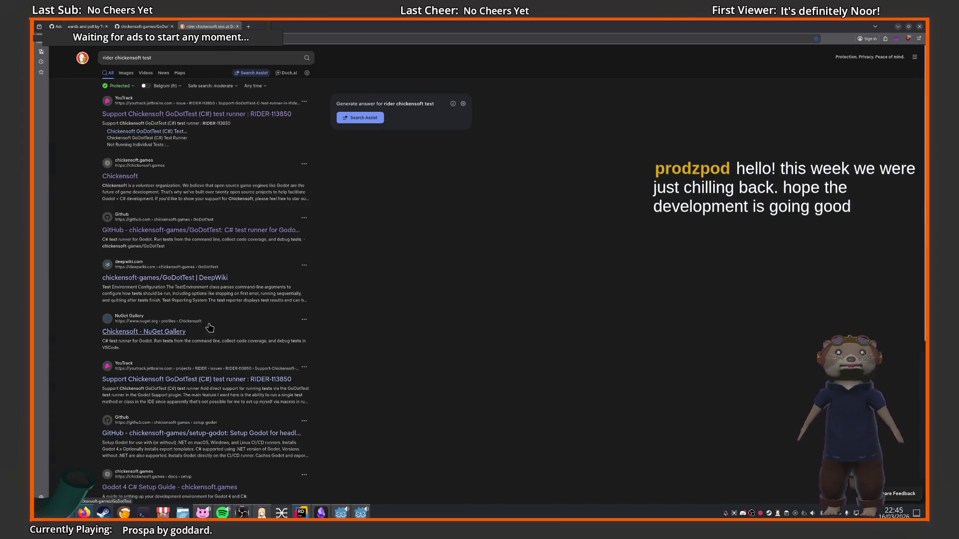
pyautogui.scroll(-2, 208, 381)
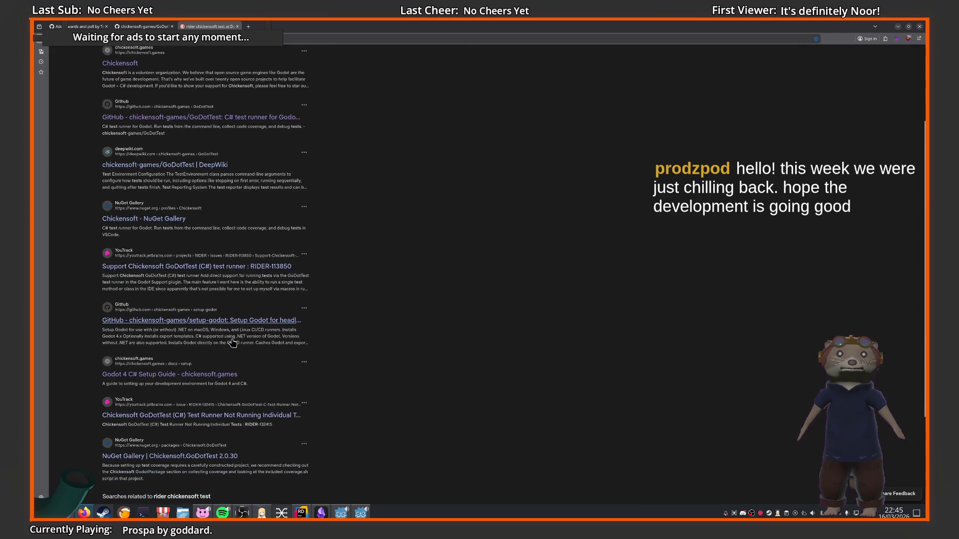
pyautogui.scroll(2, 233, 341)
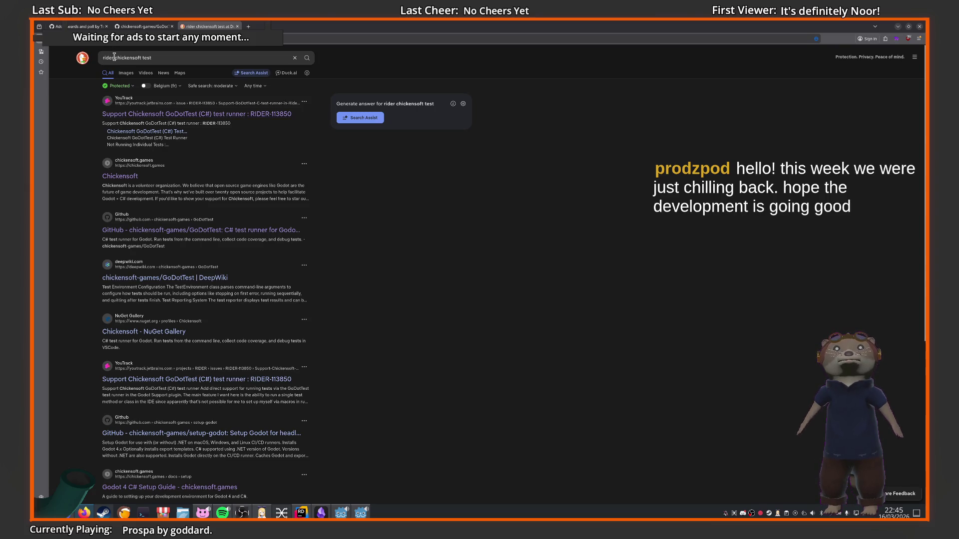
pyautogui.scroll(-4, 171, 278)
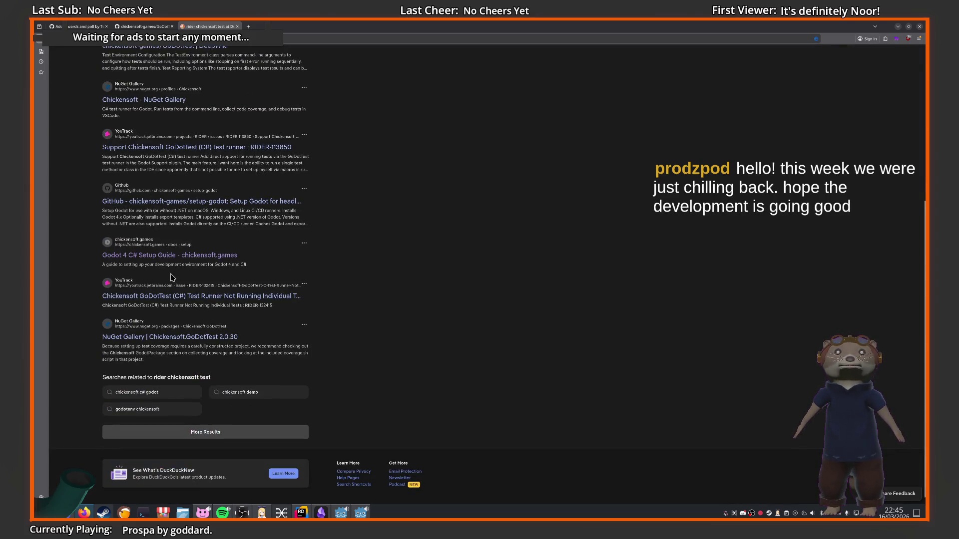
pyautogui.scroll(5, 171, 278)
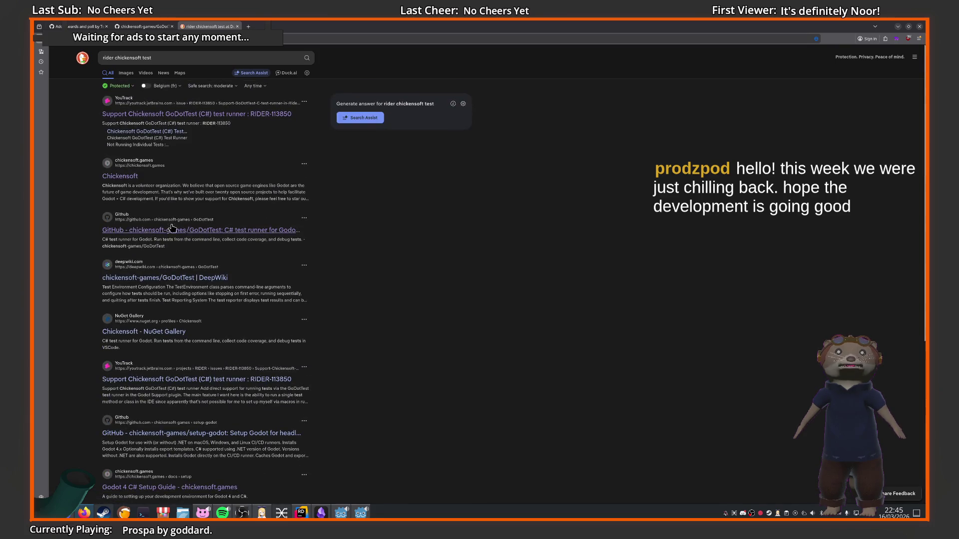
# Add 'update support' to the search query and browse the results
pyautogui.click(112, 59)
pyautogui.write('update support')
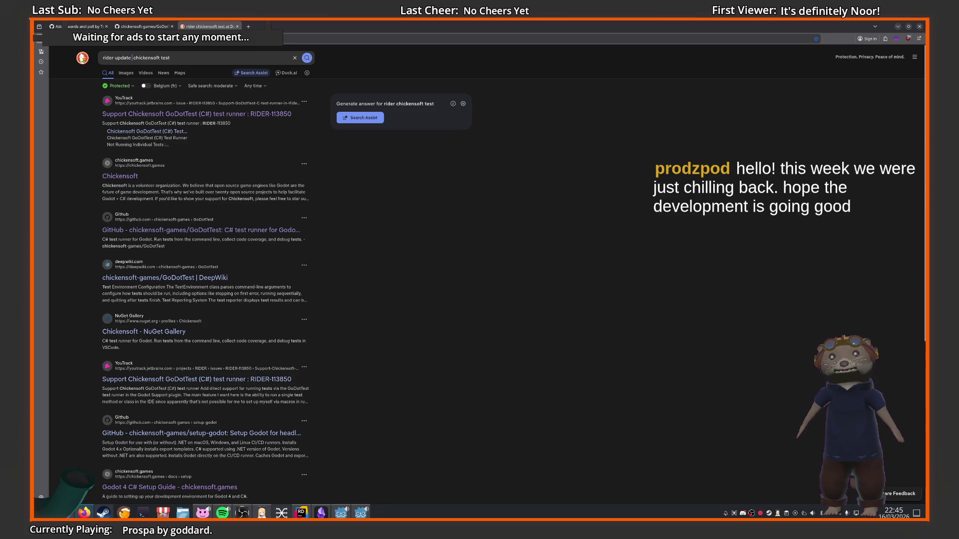
pyautogui.press('Return')
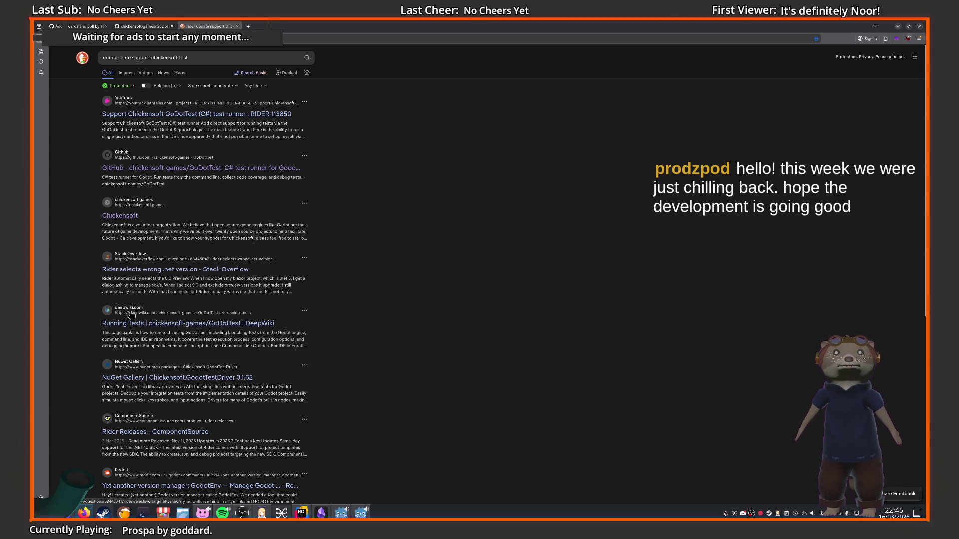
pyautogui.scroll(-3, 222, 350)
pyautogui.scroll(-5, 221, 349)
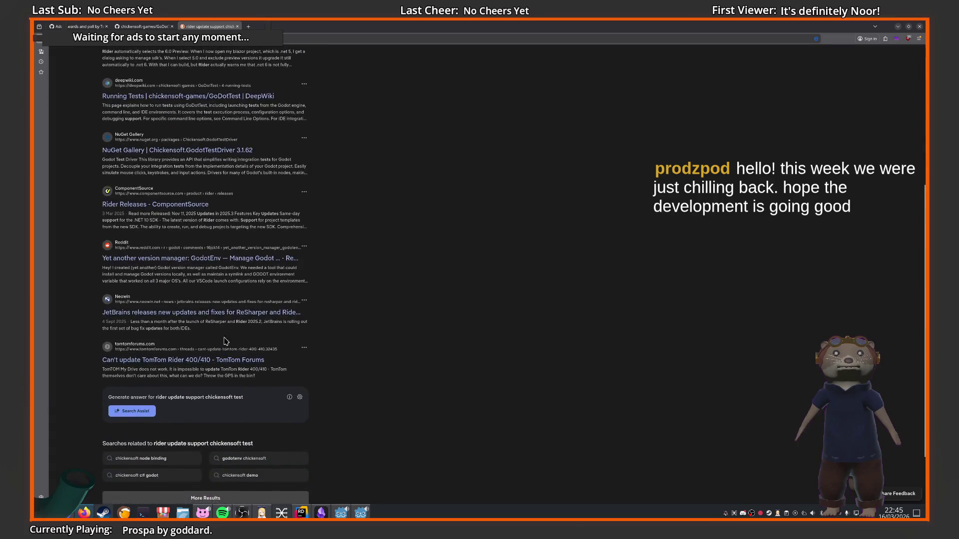
pyautogui.scroll(8, 213, 372)
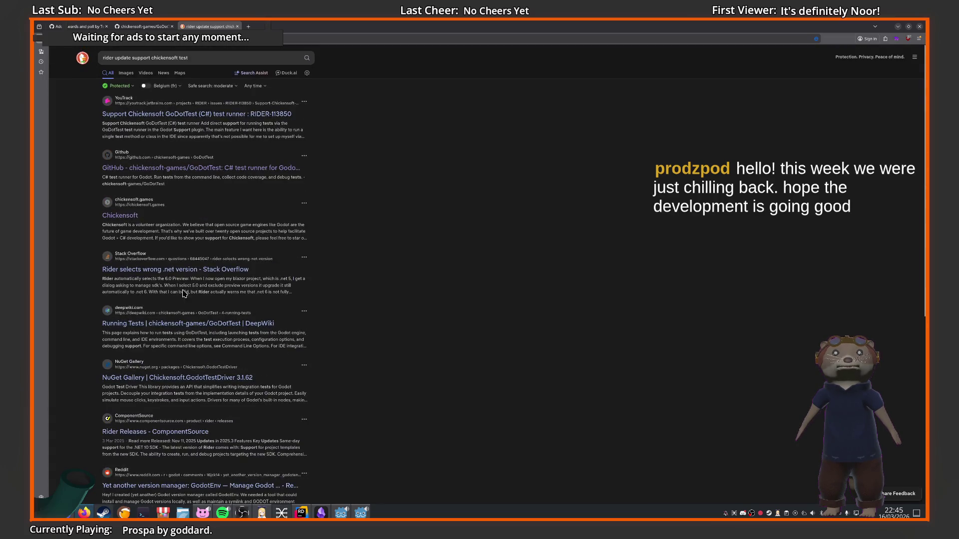
# Prefix 'jetbrains rider' to the query and skim the Rider and ReSharper 2025.3.0.4 post
pyautogui.click(108, 59)
pyautogui.write('jetbrains rider')
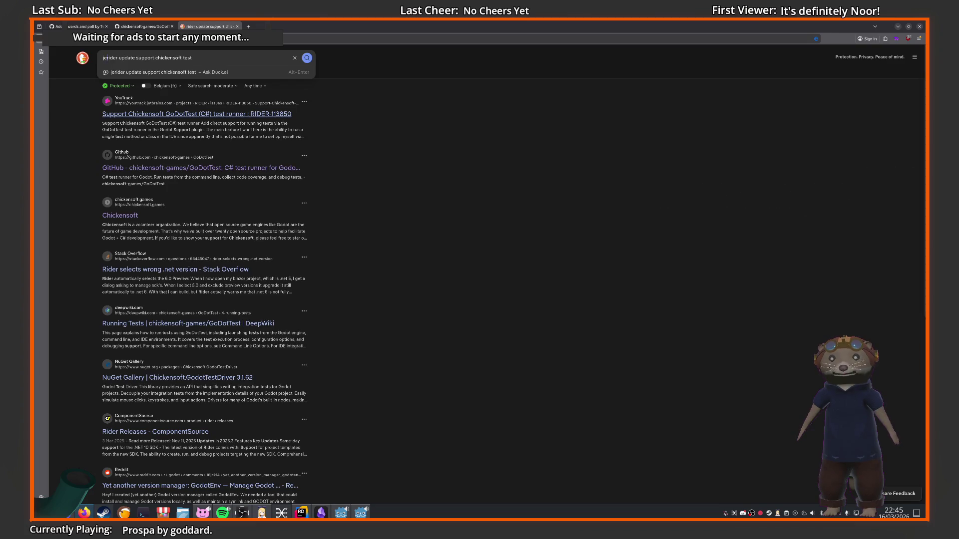
pyautogui.press('Return')
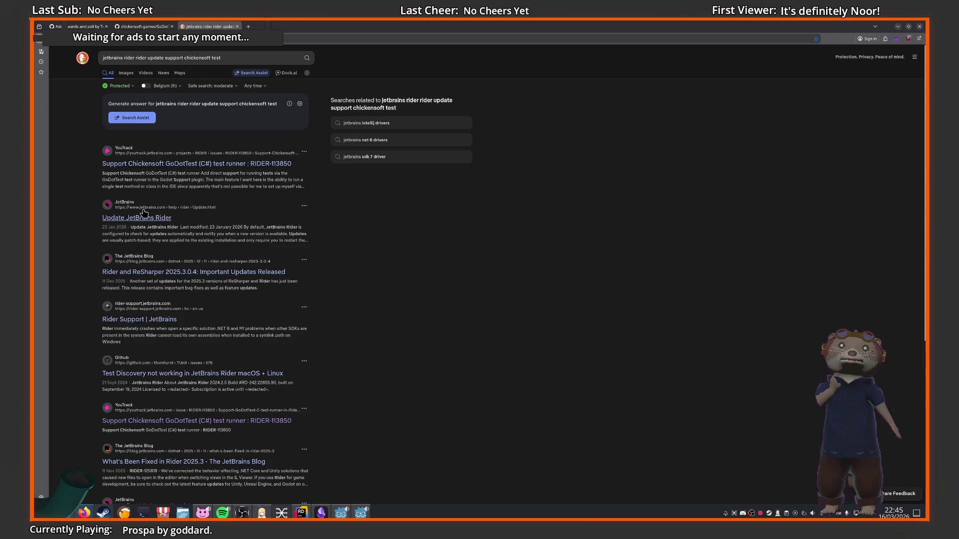
pyautogui.click(136, 272)
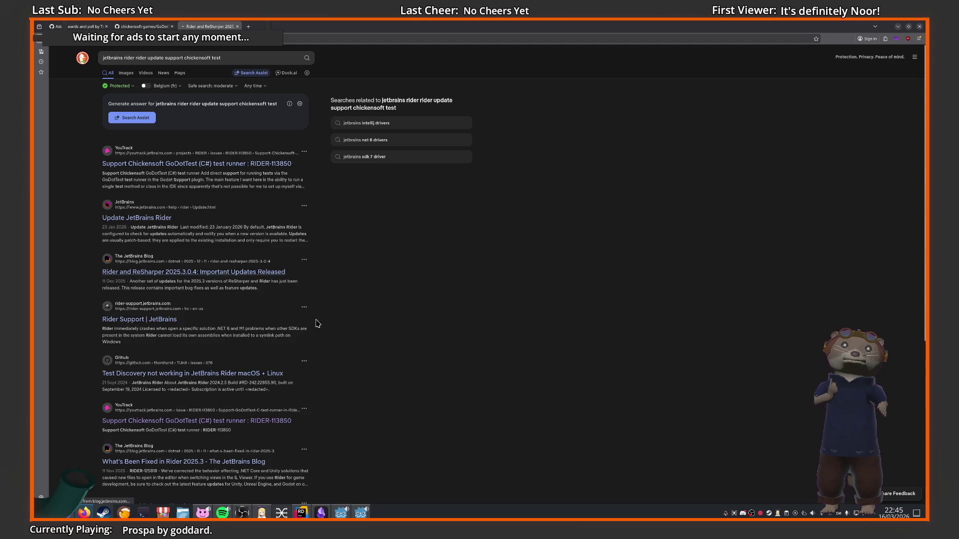
pyautogui.scroll(-20, 370, 303)
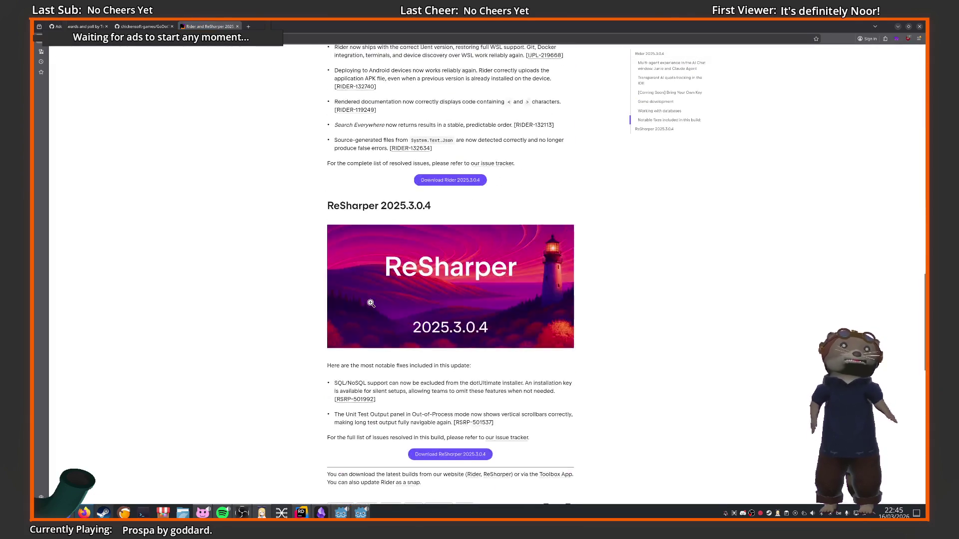
pyautogui.scroll(5, 373, 296)
pyautogui.scroll(5, 372, 295)
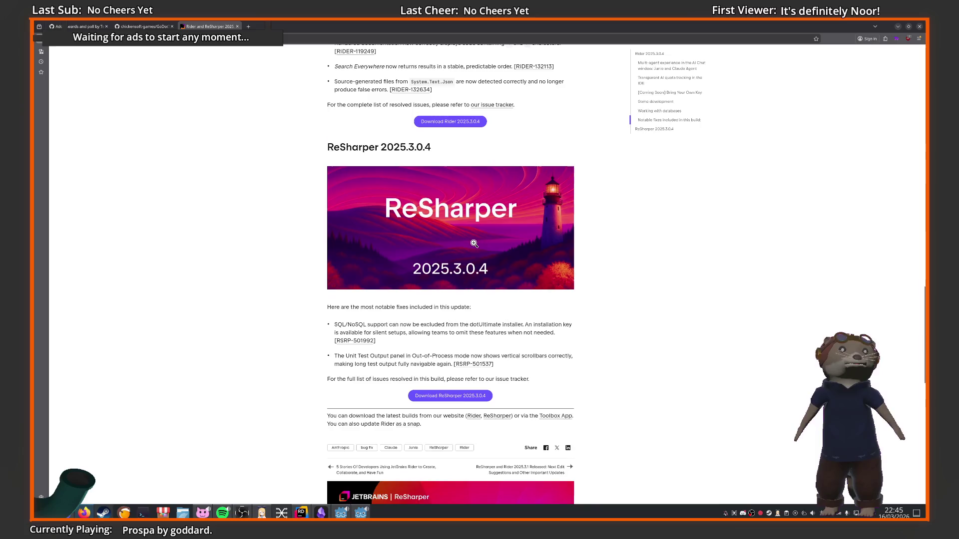
pyautogui.hotkey('alt', 'Left')
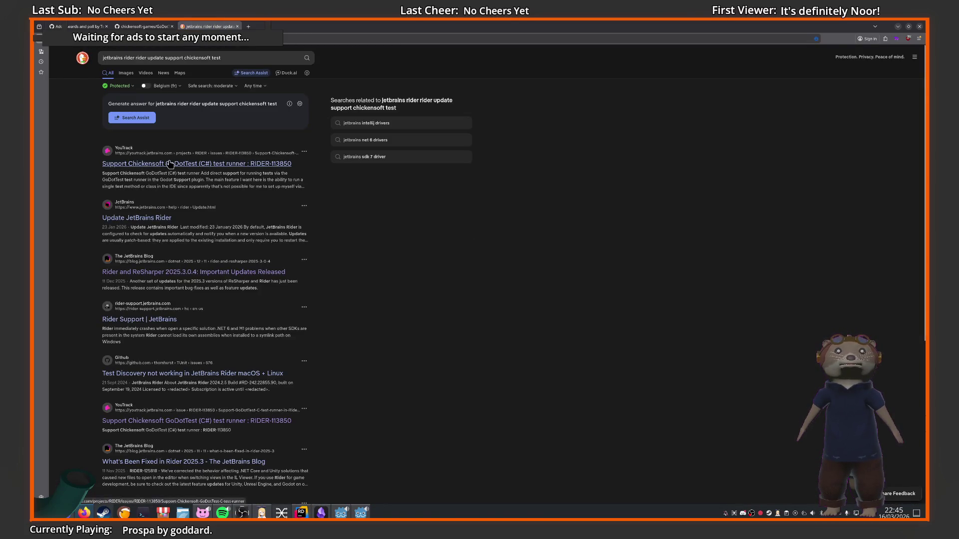
# Open issue RIDER-113850 'Support Chickensoft GoDotTest (C#) test runner' and scroll its comments
pyautogui.click(160, 164)
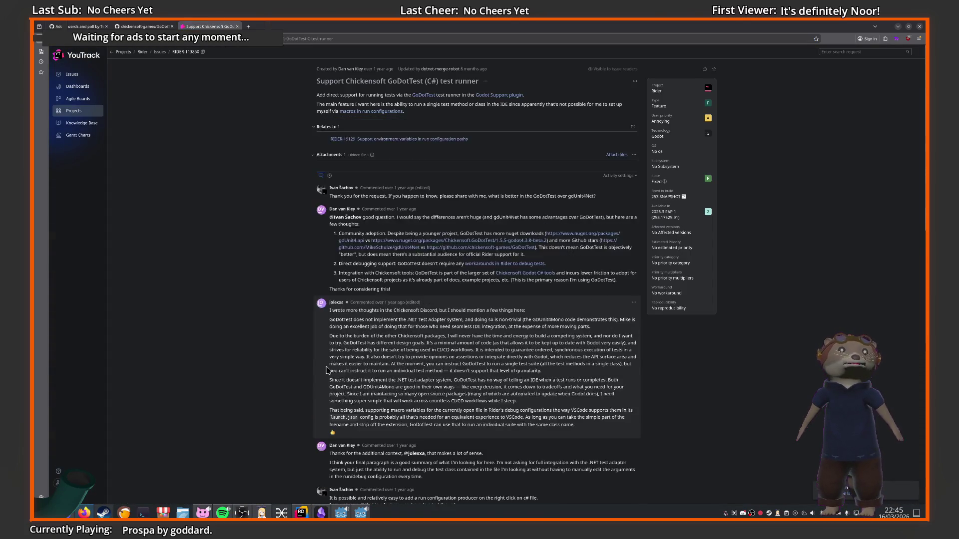
pyautogui.scroll(-5, 332, 329)
pyautogui.scroll(3, 330, 352)
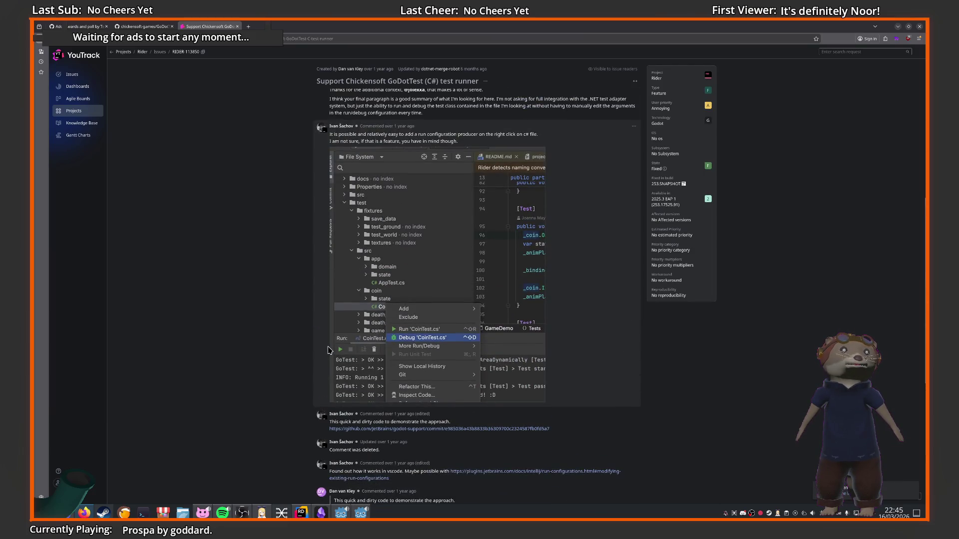
pyautogui.scroll(4, 325, 348)
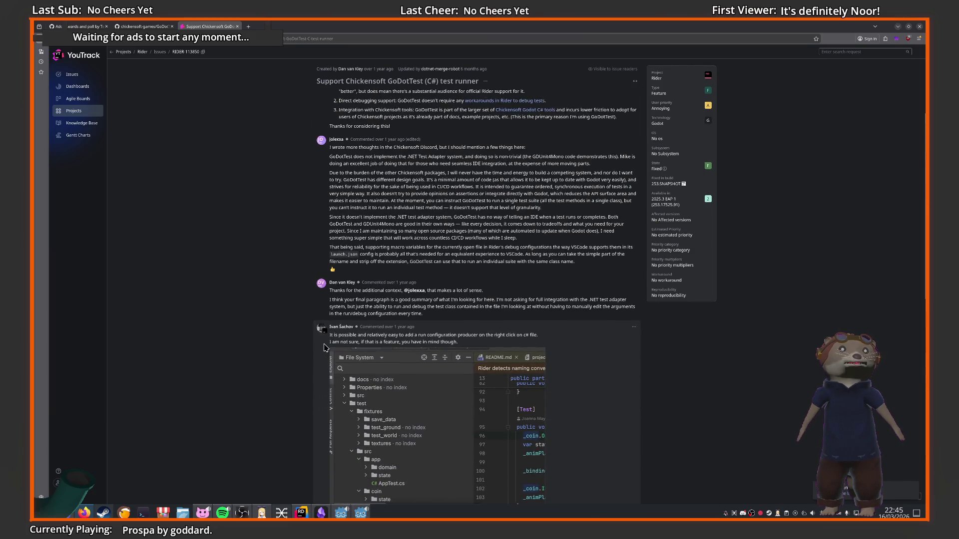
pyautogui.scroll(-4, 325, 347)
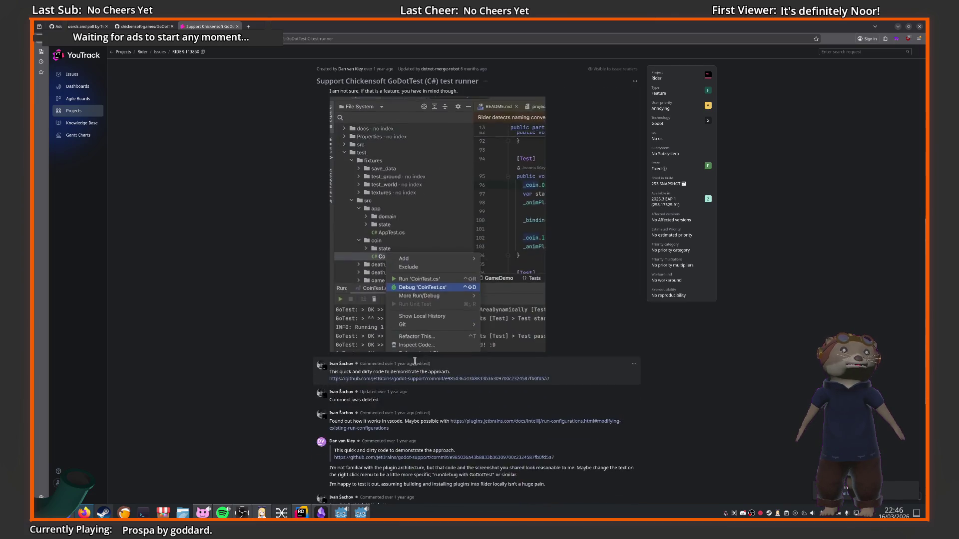
pyautogui.scroll(6, 311, 428)
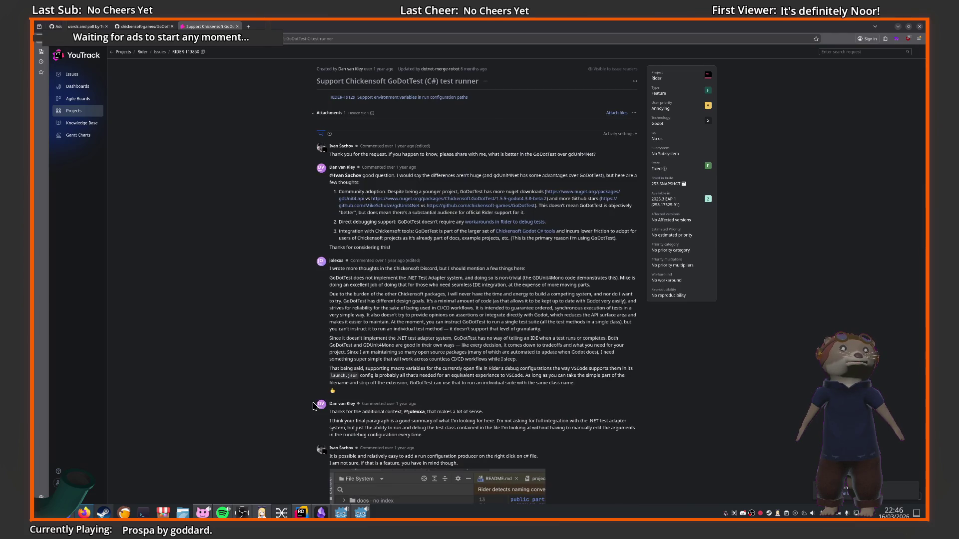
pyautogui.scroll(1, 314, 405)
# Skim the Rider Support page and the Update JetBrains Rider help page from the results
pyautogui.scroll(-10, 394, 354)
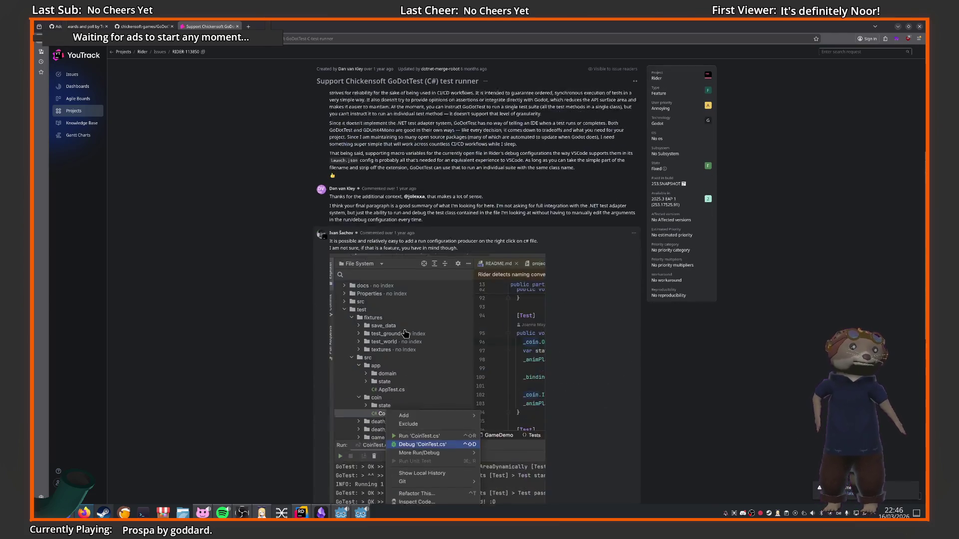
pyautogui.hotkey('alt', 'Left')
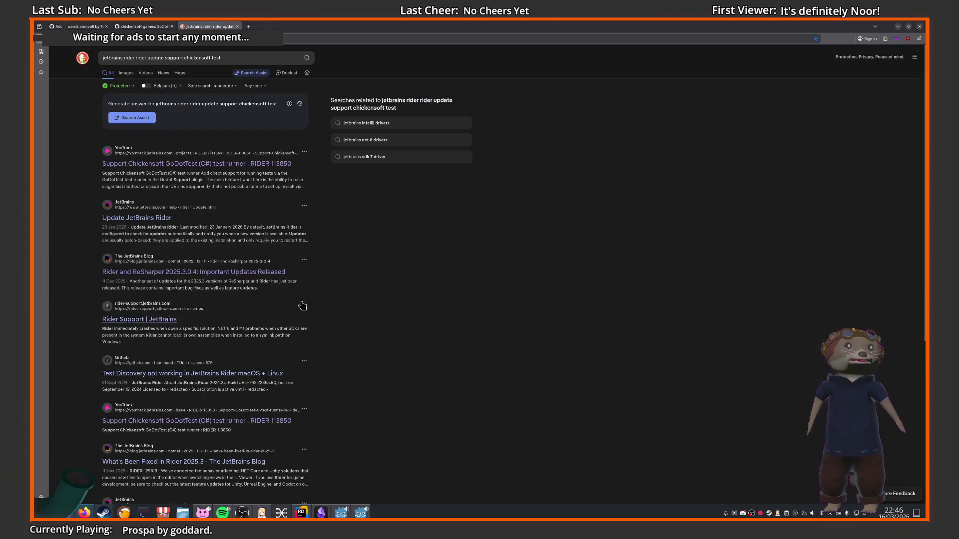
pyautogui.click(163, 321)
pyautogui.hotkey('alt', 'Left')
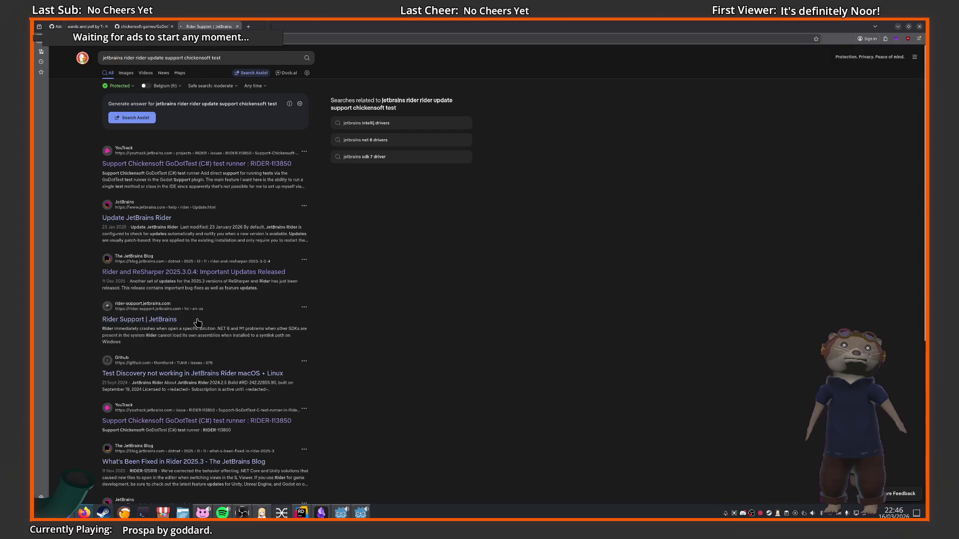
pyautogui.click(118, 220)
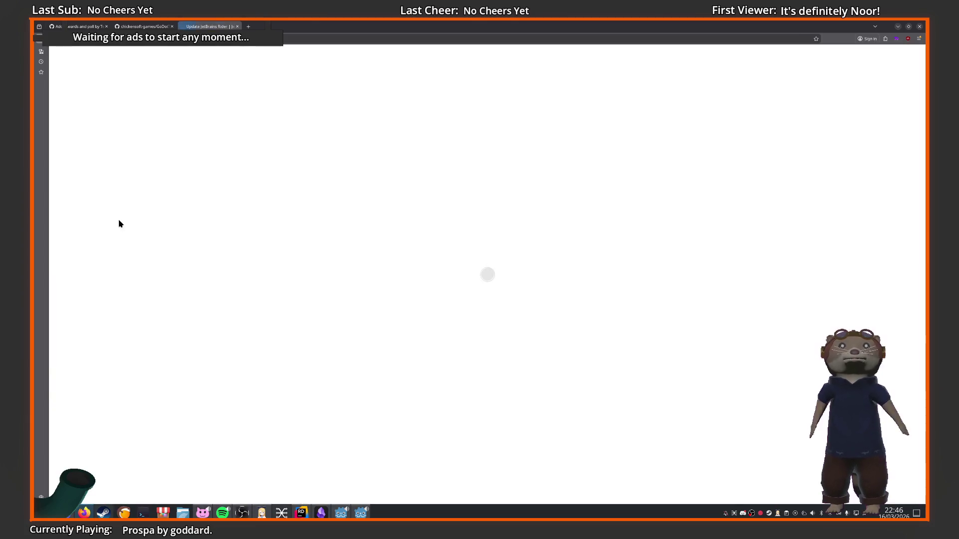
pyautogui.scroll(-15, 279, 245)
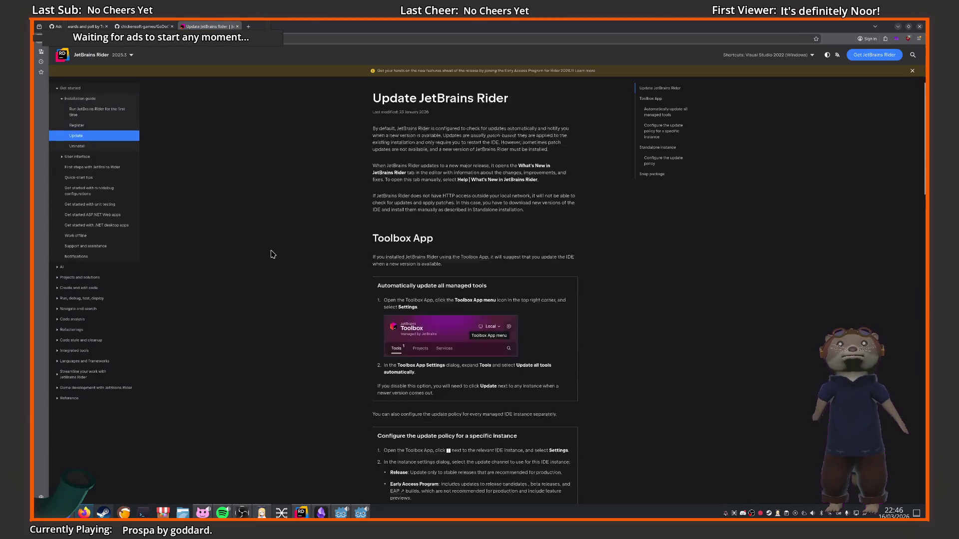
pyautogui.scroll(-5, 279, 239)
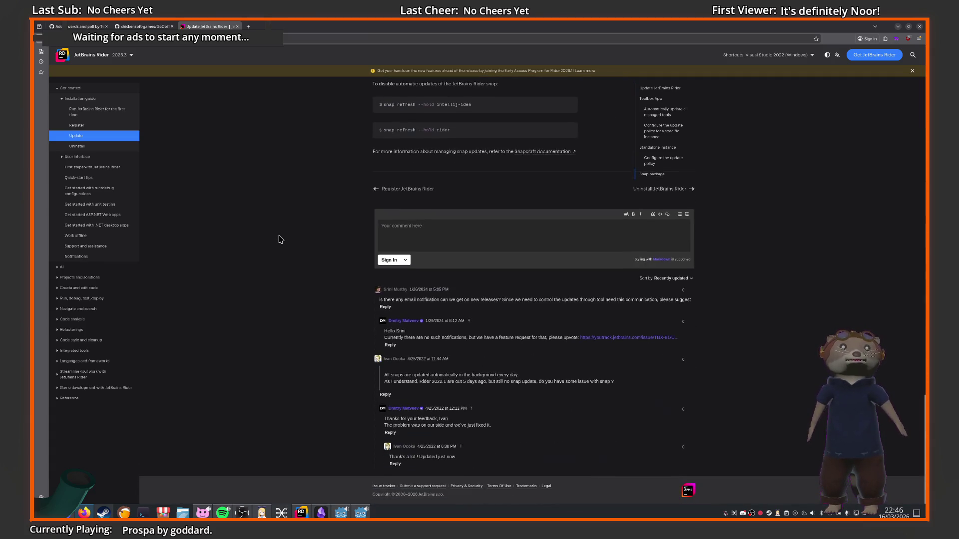
pyautogui.scroll(3, 550, 191)
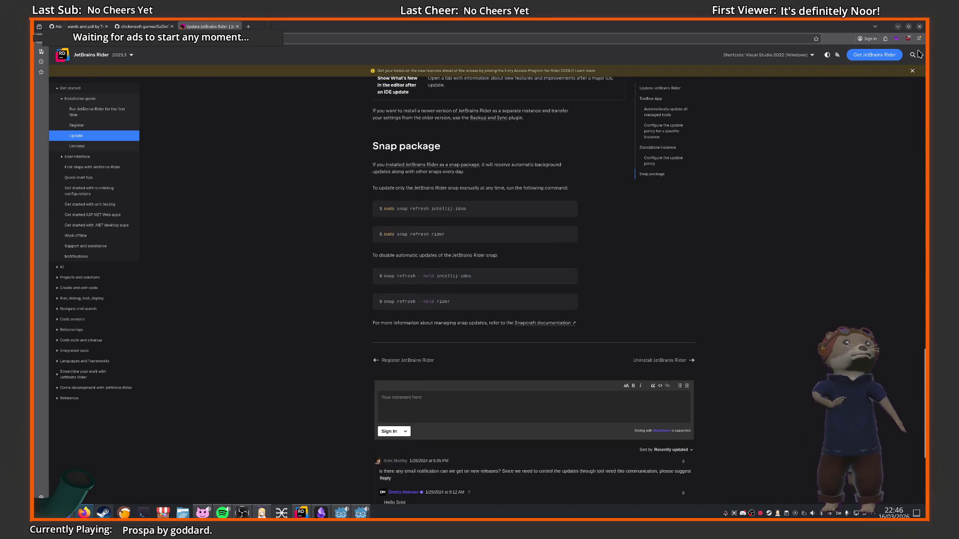
# Search the Rider docs for 'chickensoft', then return to the search results tab
pyautogui.click(914, 55)
pyautogui.write('chickenspo')
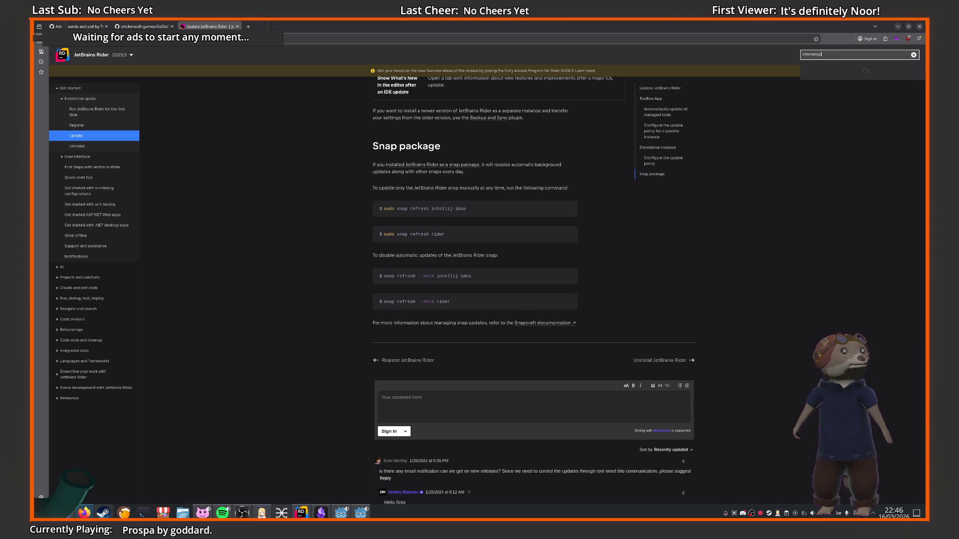
pyautogui.press('BackSpace')
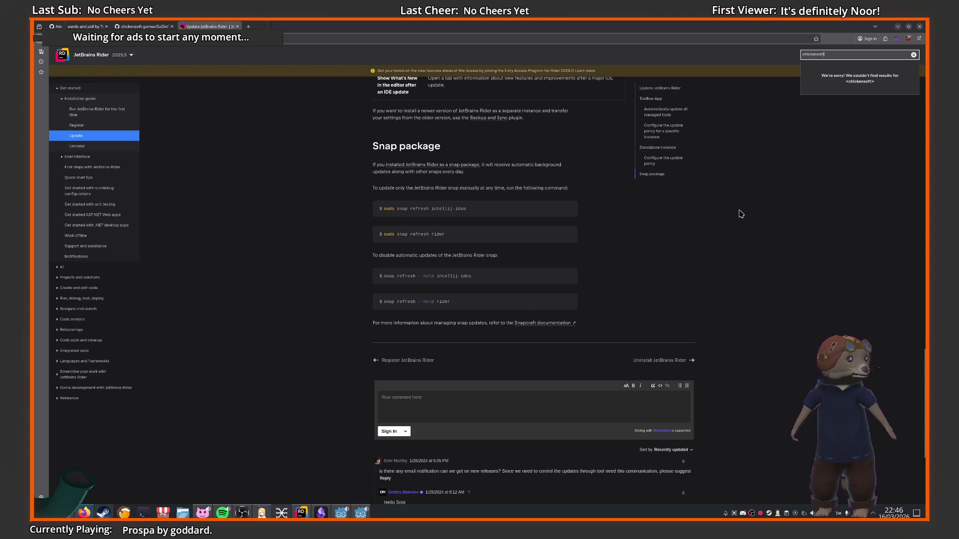
pyautogui.hotkey('alt', 'Left')
pyautogui.click(144, 26)
pyautogui.click(210, 26)
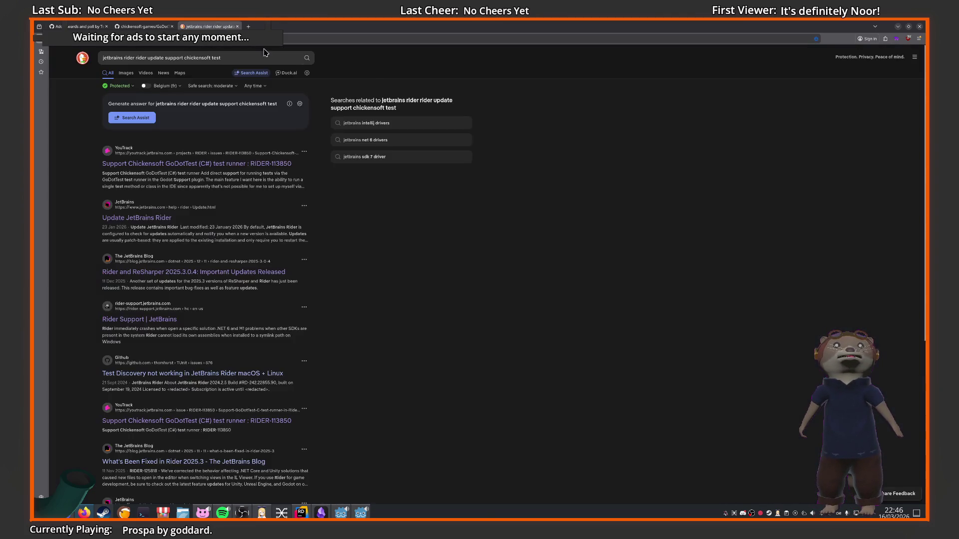
# Rerun the search with 'jetbrains rider' added after a glance at the GoDotTest README
pyautogui.click(153, 24)
pyautogui.scroll(-10, 349, 239)
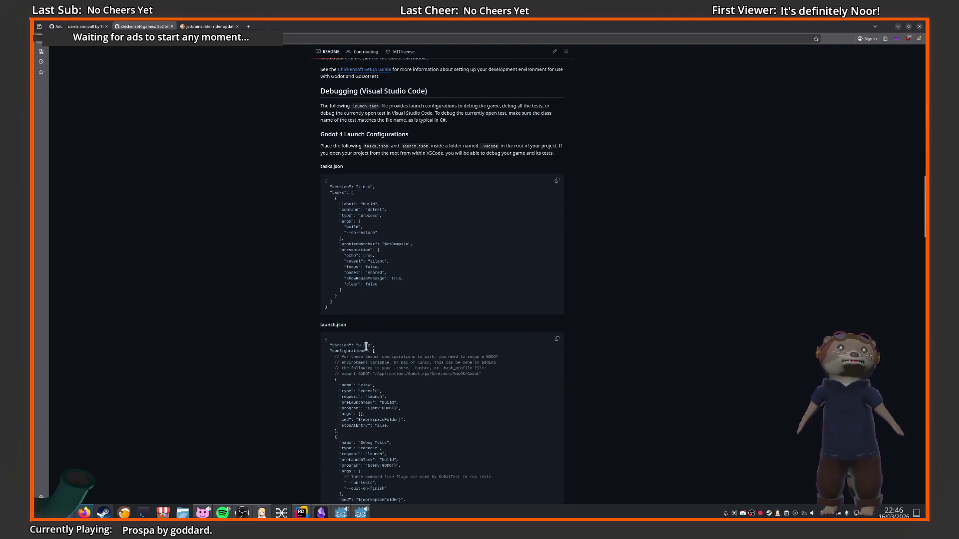
pyautogui.scroll(5, 367, 346)
pyautogui.click(209, 26)
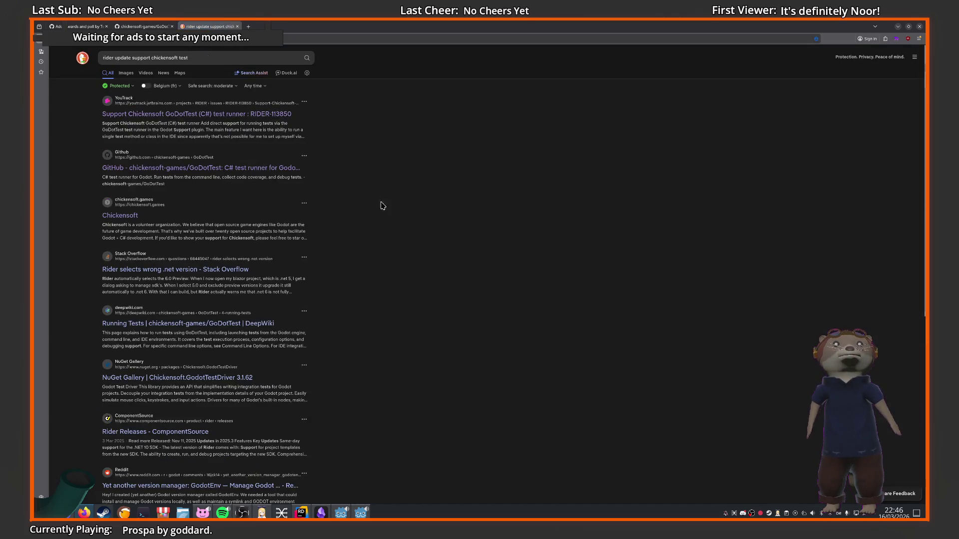
pyautogui.write('jetbrains rider')
pyautogui.press('Return')
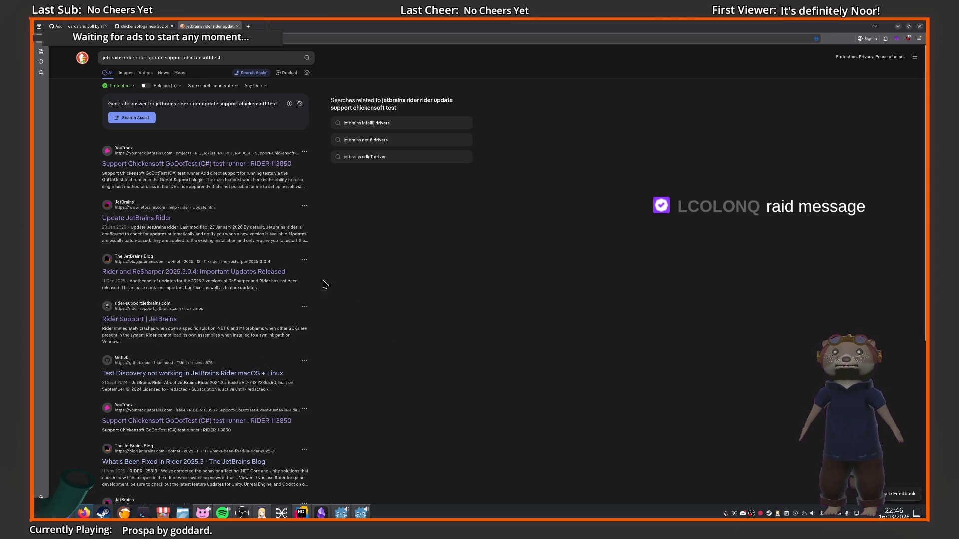
# Skim the results and the Update JetBrains Rider help page
pyautogui.scroll(-2, 313, 260)
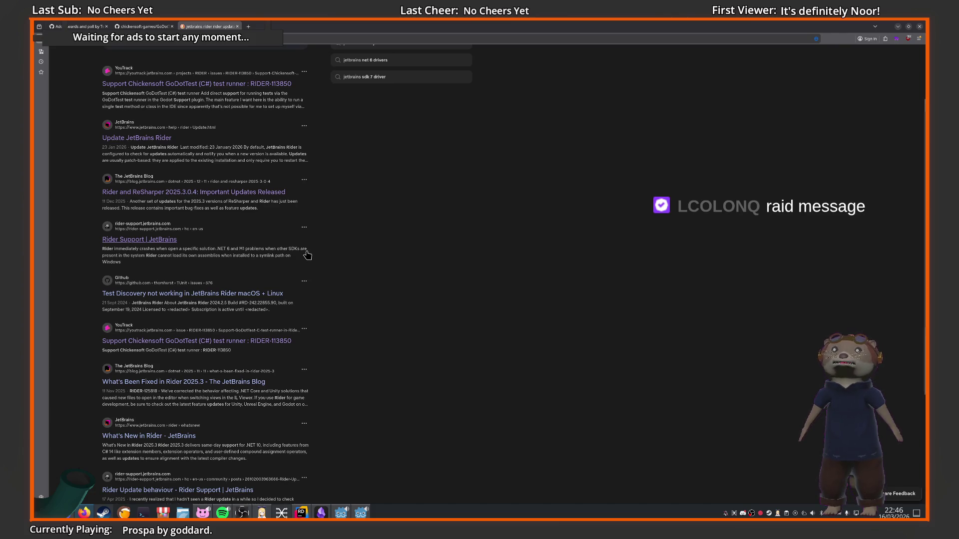
pyautogui.scroll(-4, 309, 254)
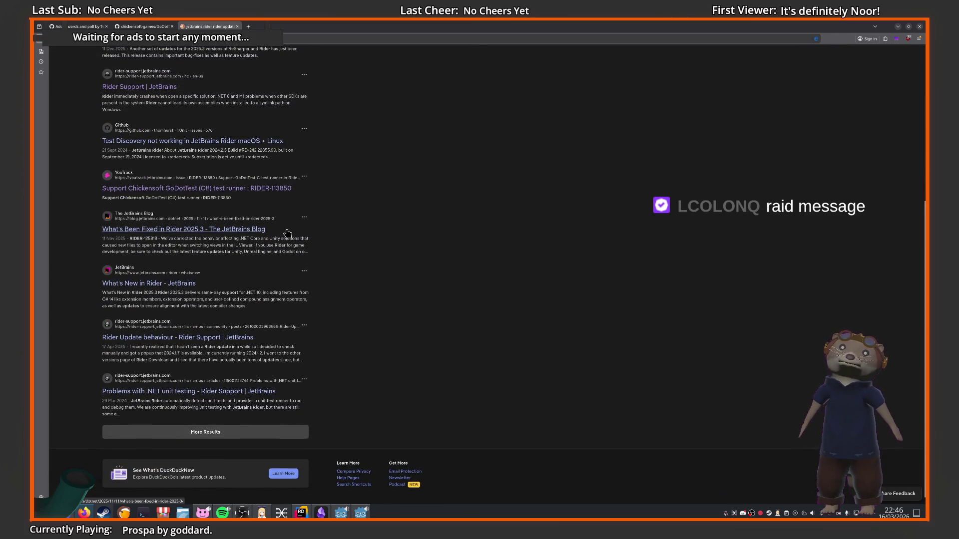
pyautogui.scroll(4, 287, 234)
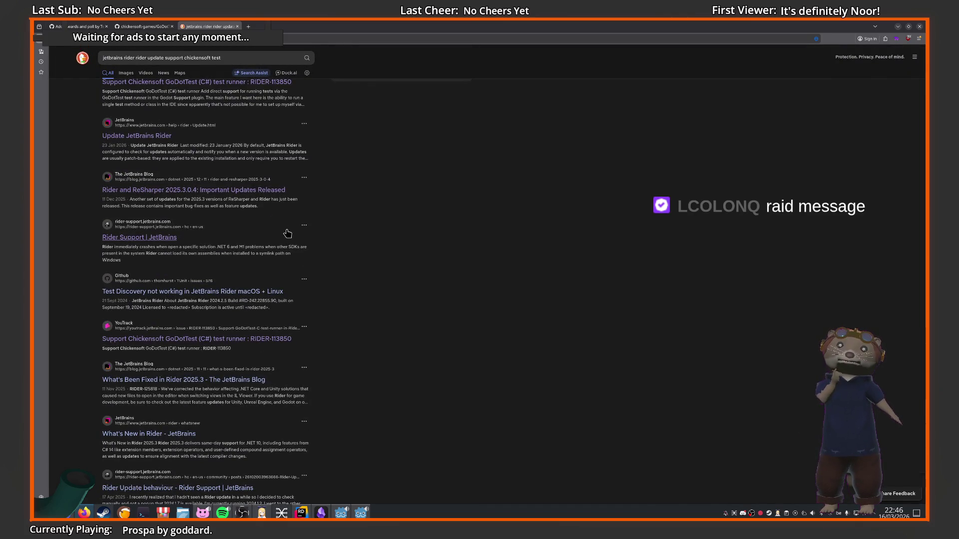
pyautogui.scroll(2, 165, 227)
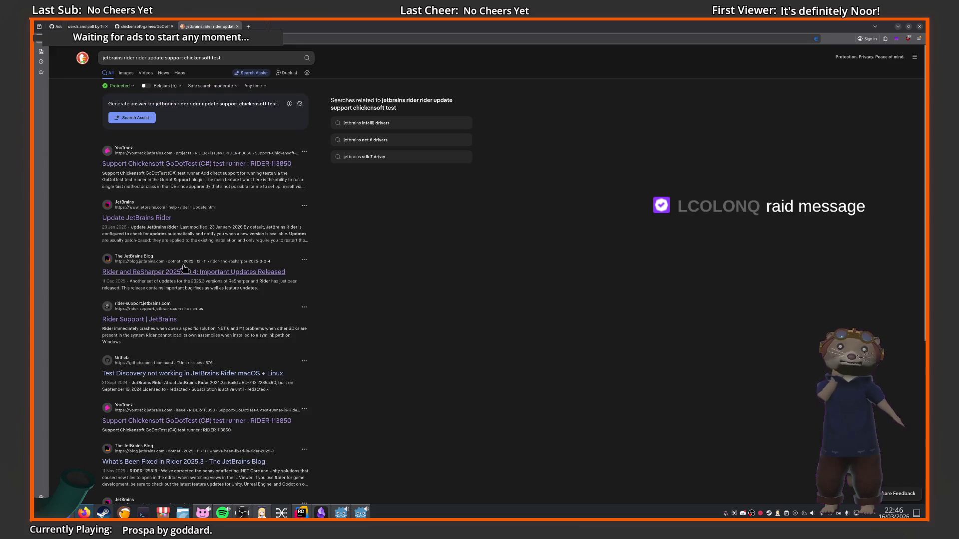
pyautogui.click(158, 218)
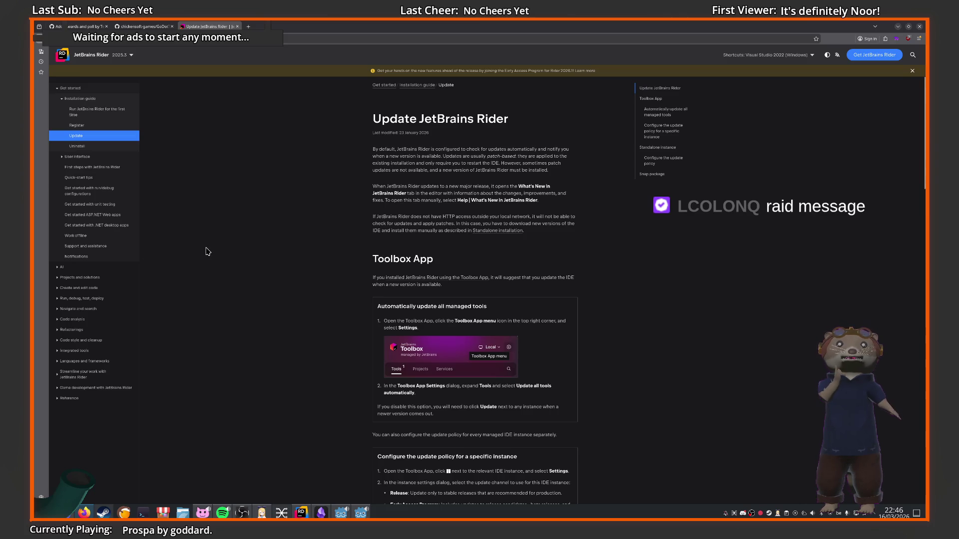
pyautogui.scroll(-15, 176, 248)
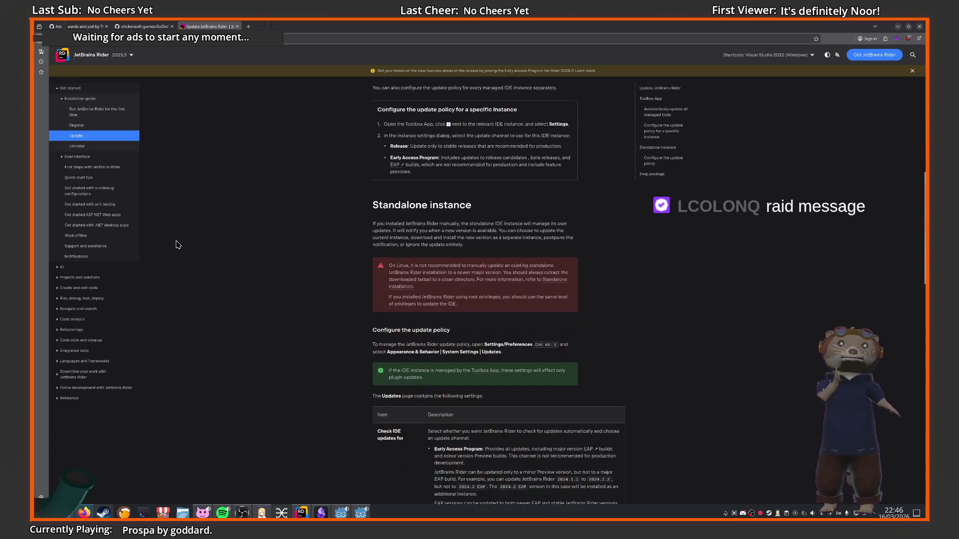
pyautogui.scroll(-4, 175, 241)
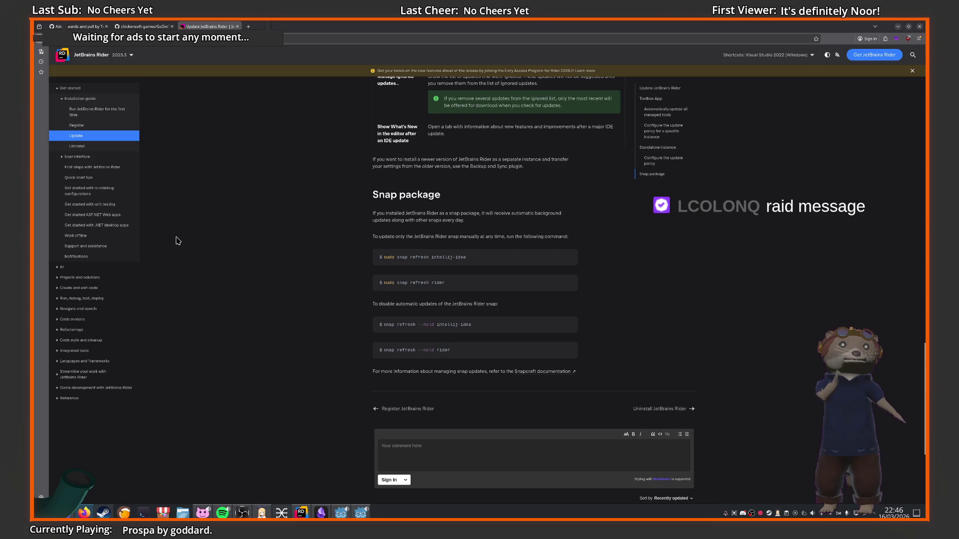
pyautogui.scroll(-6, 176, 241)
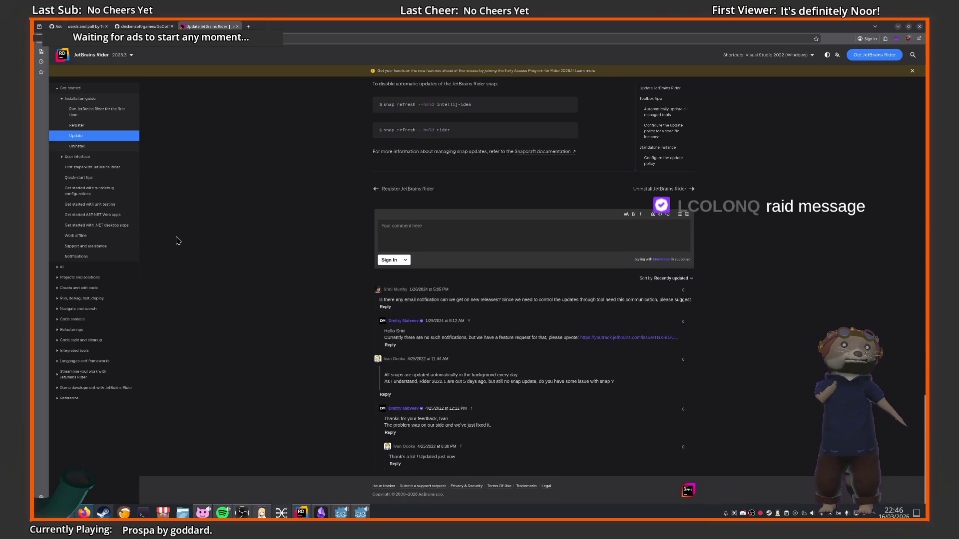
pyautogui.hotkey('alt', 'Left')
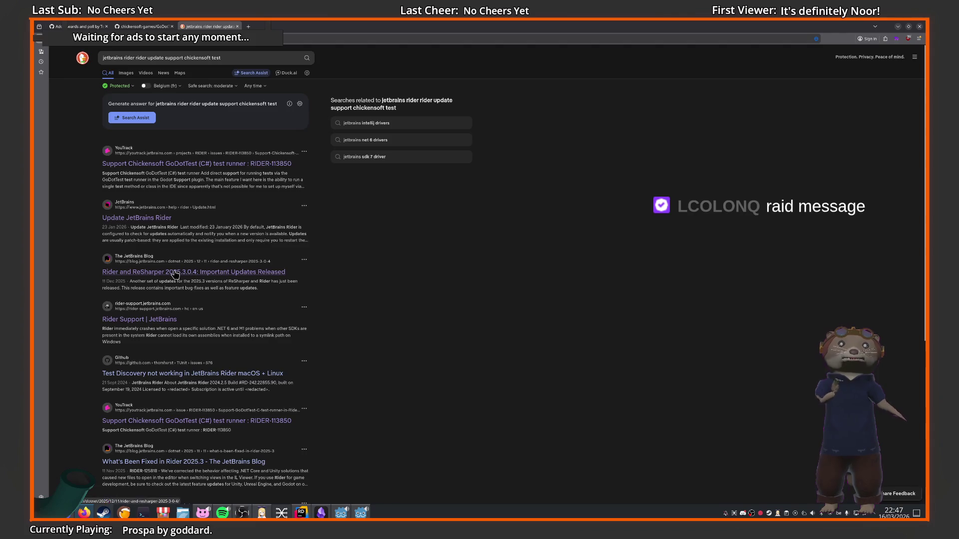
# Load more results and open the 'Rider 2025.3: Day-One Support for .NET 10' blog post
pyautogui.scroll(-5, 176, 275)
pyautogui.click(242, 429)
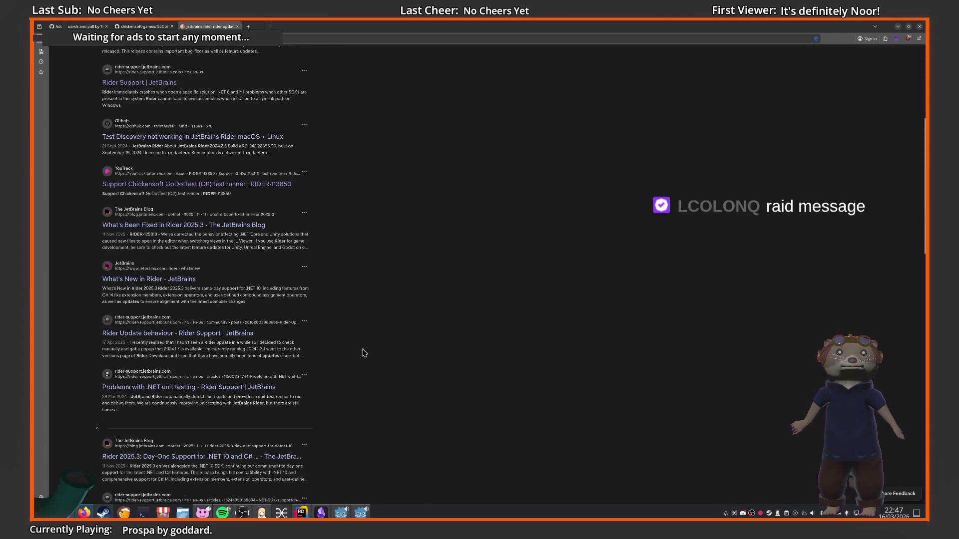
pyautogui.scroll(-4, 362, 352)
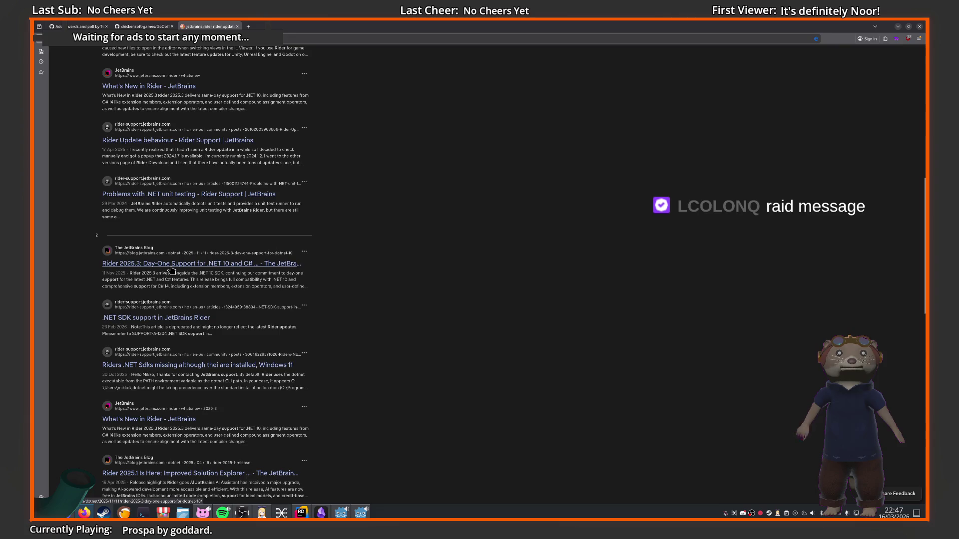
pyautogui.click(171, 263)
pyautogui.scroll(-9, 399, 272)
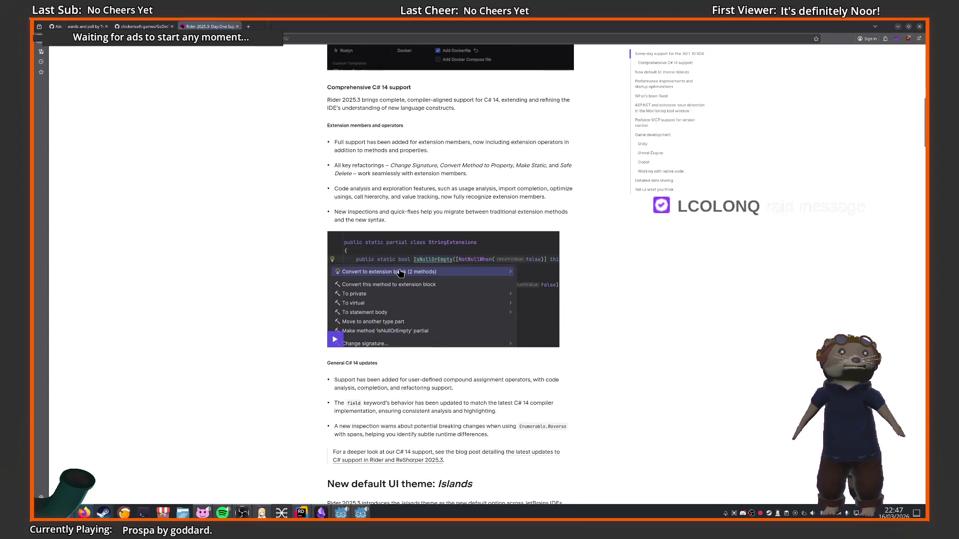
# Scroll to the post's Godot section and highlight the Chickensoft GoDotTest runner integration sentence
pyautogui.scroll(-7, 245, 280)
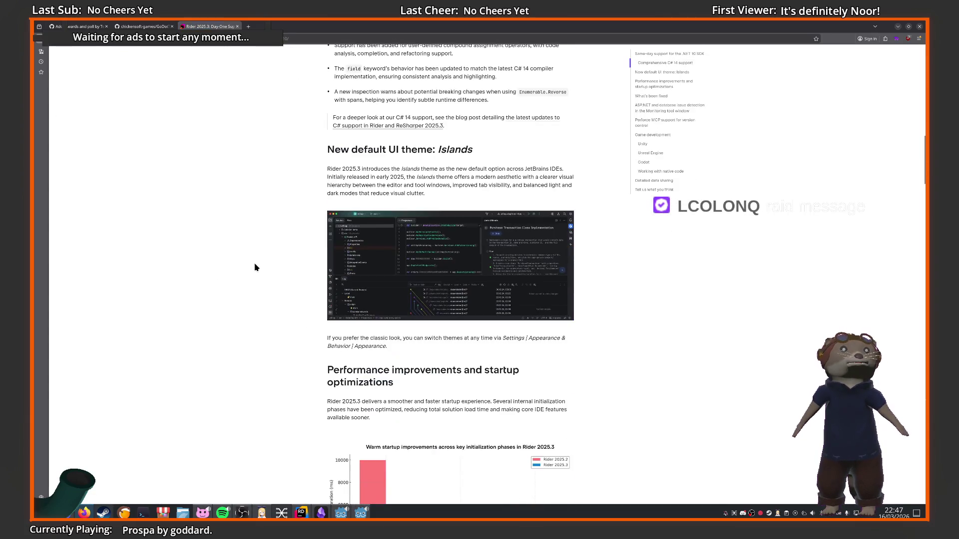
pyautogui.scroll(-9, 255, 267)
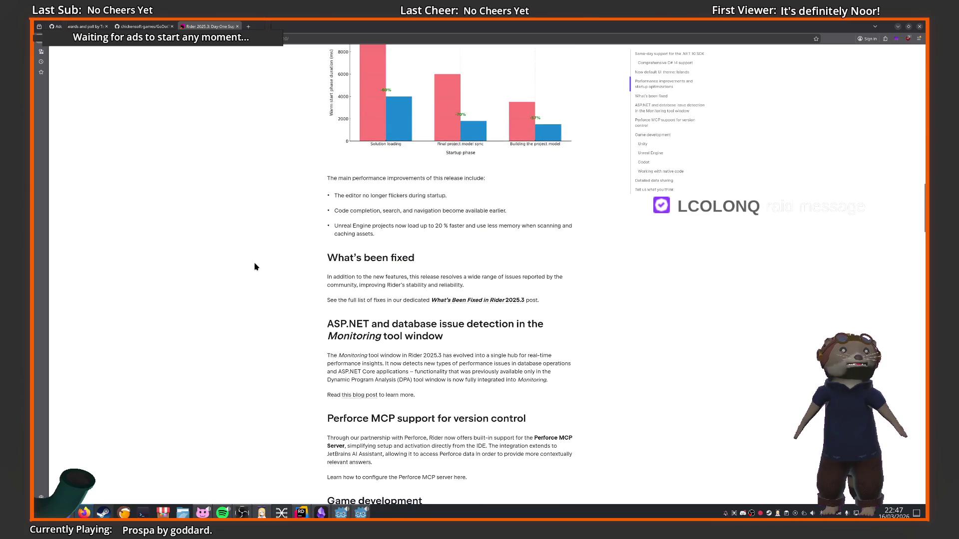
pyautogui.scroll(-15, 255, 267)
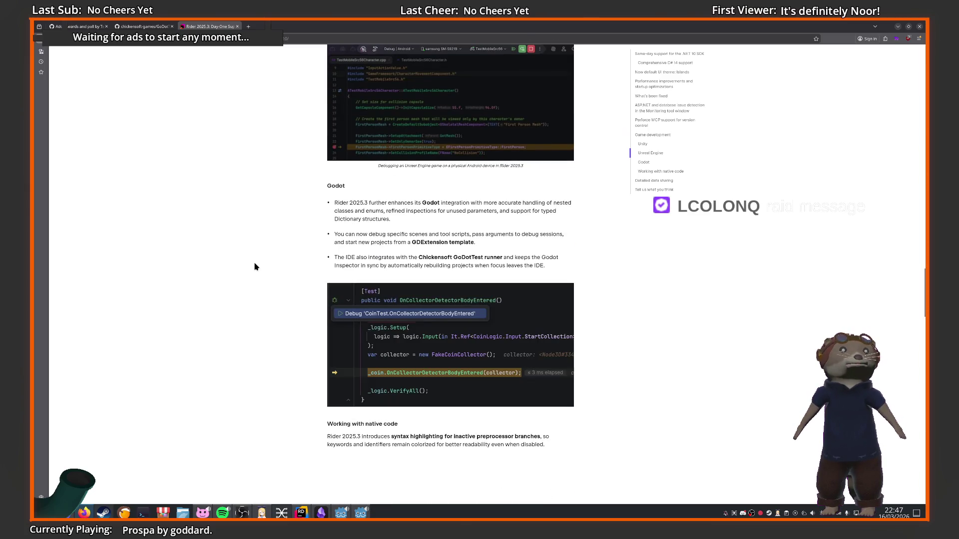
pyautogui.tripleClick(339, 259)
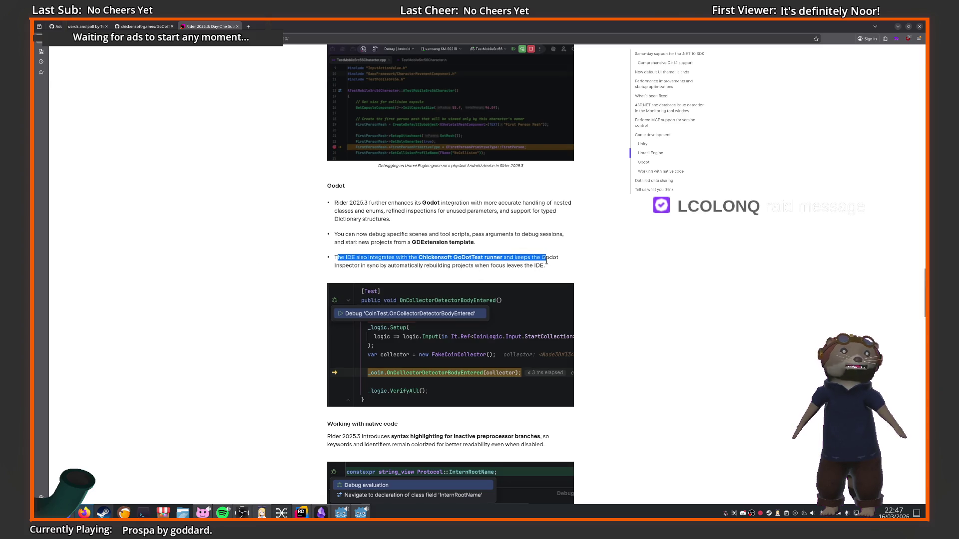
pyautogui.click(345, 249)
pyautogui.moveTo(347, 255); pyautogui.dragTo(421, 257)
pyautogui.click(435, 256)
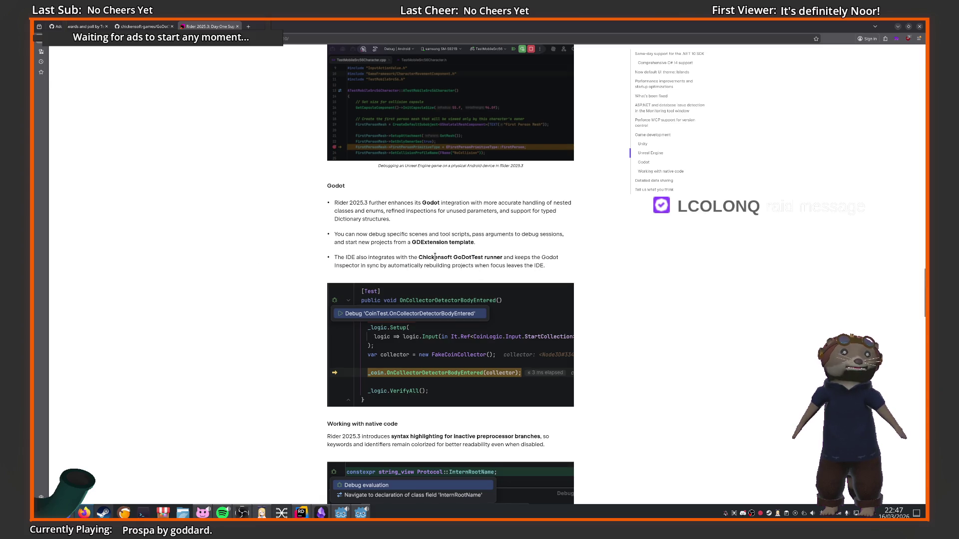
pyautogui.doubleClick(485, 258)
pyautogui.click(512, 257)
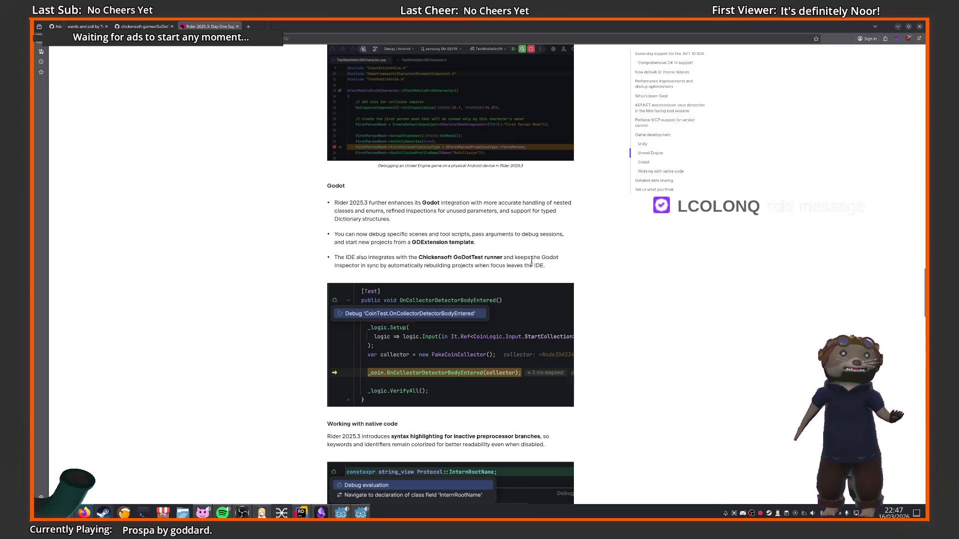
pyautogui.moveTo(569, 256); pyautogui.dragTo(324, 257)
pyautogui.click(553, 244)
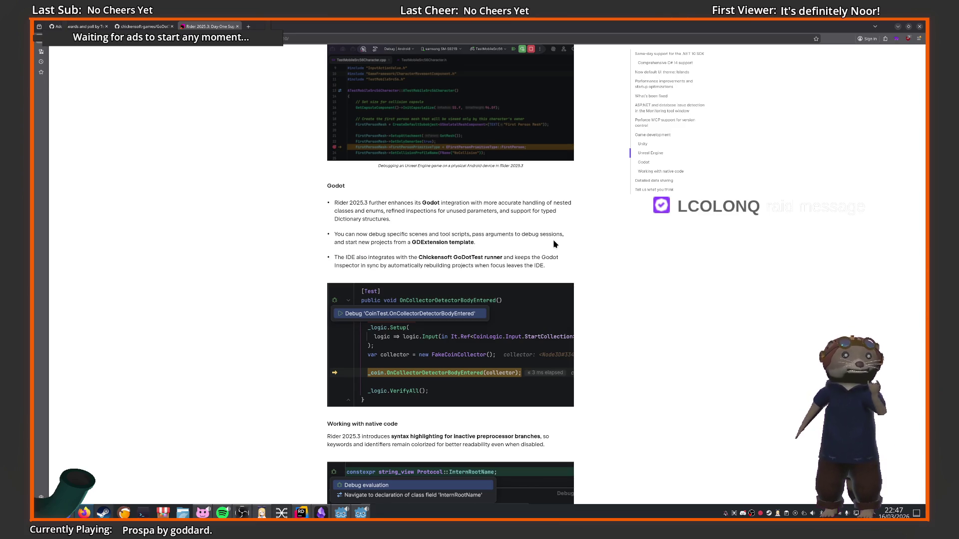
# Scroll the GoDotTest README to its Visual Studio Code and Visual Studio debugging sections
pyautogui.click(145, 25)
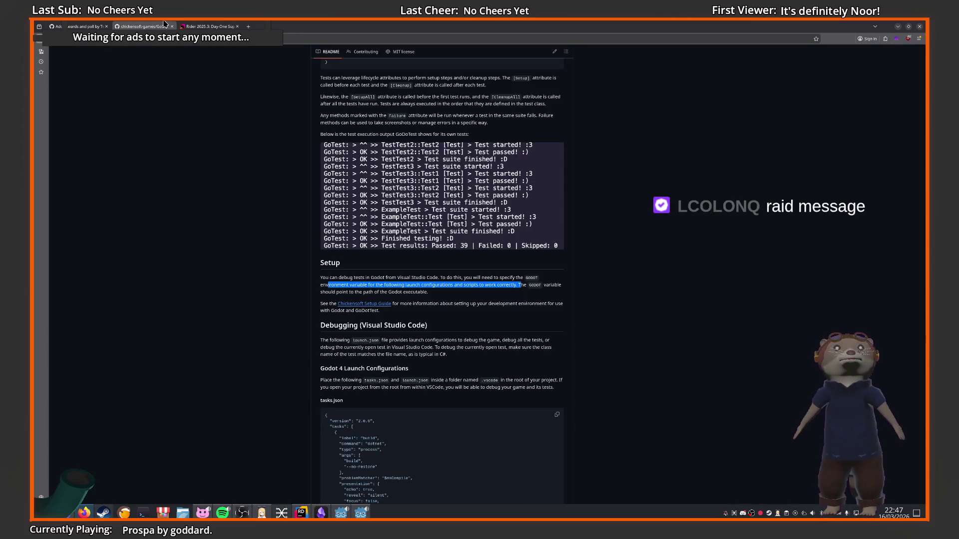
pyautogui.click(259, 299)
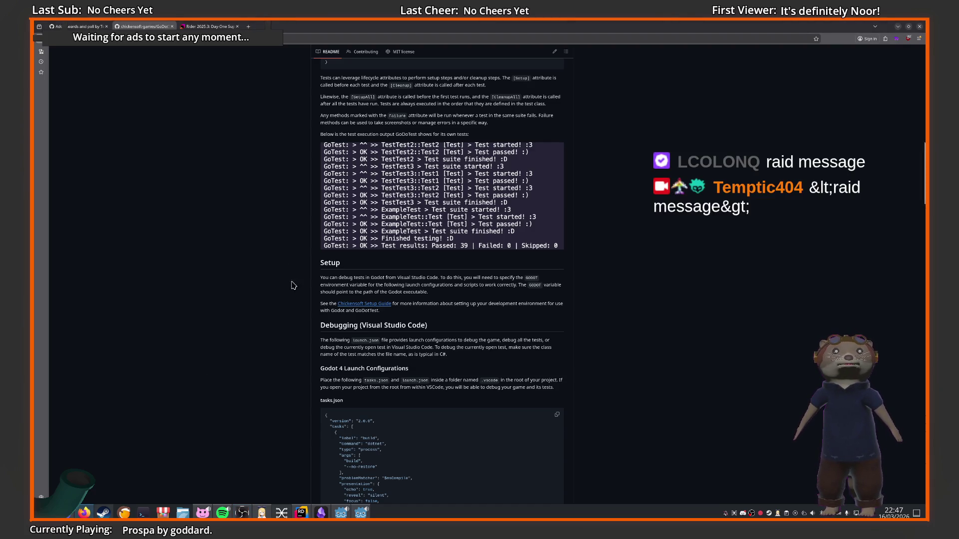
pyautogui.scroll(-3, 307, 270)
pyautogui.scroll(2, 307, 267)
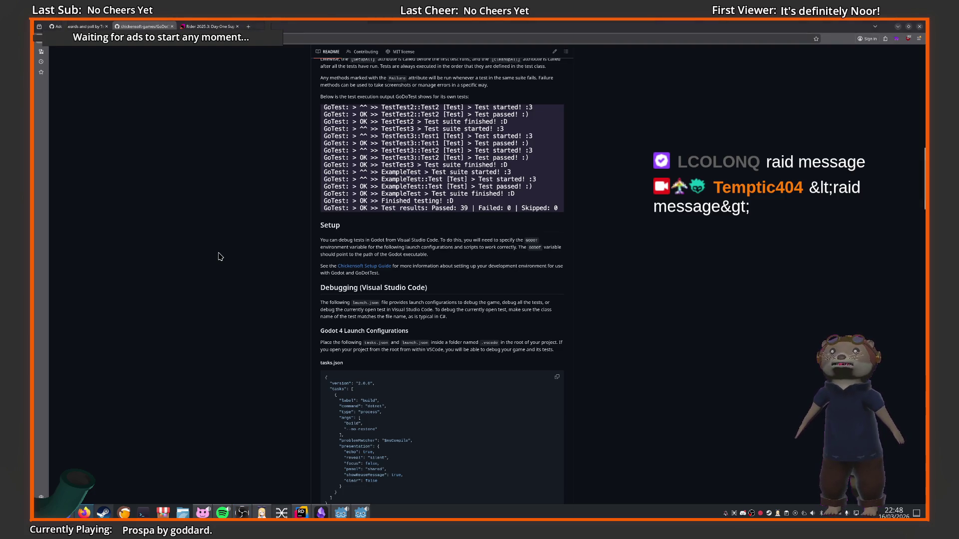
pyautogui.scroll(-3, 267, 249)
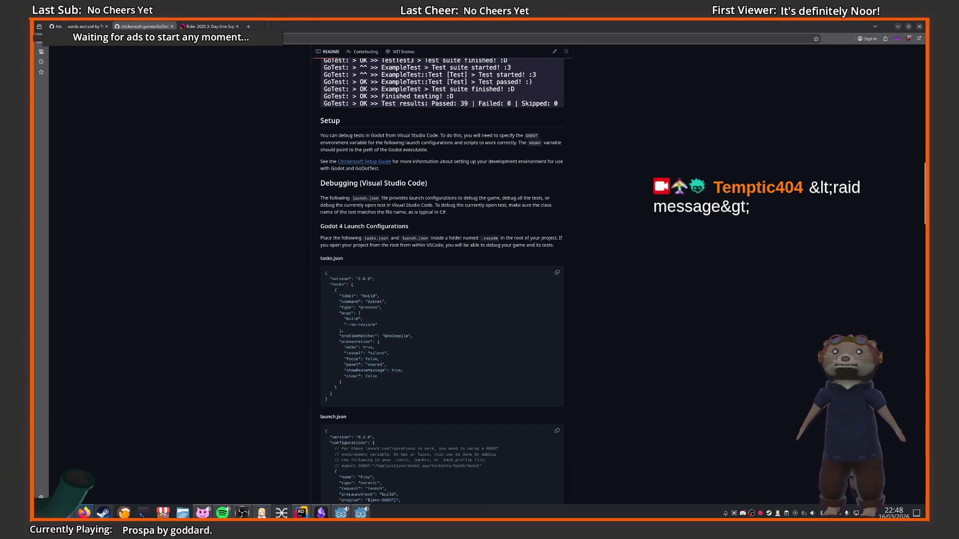
pyautogui.scroll(-1, 310, 240)
pyautogui.scroll(3, 307, 240)
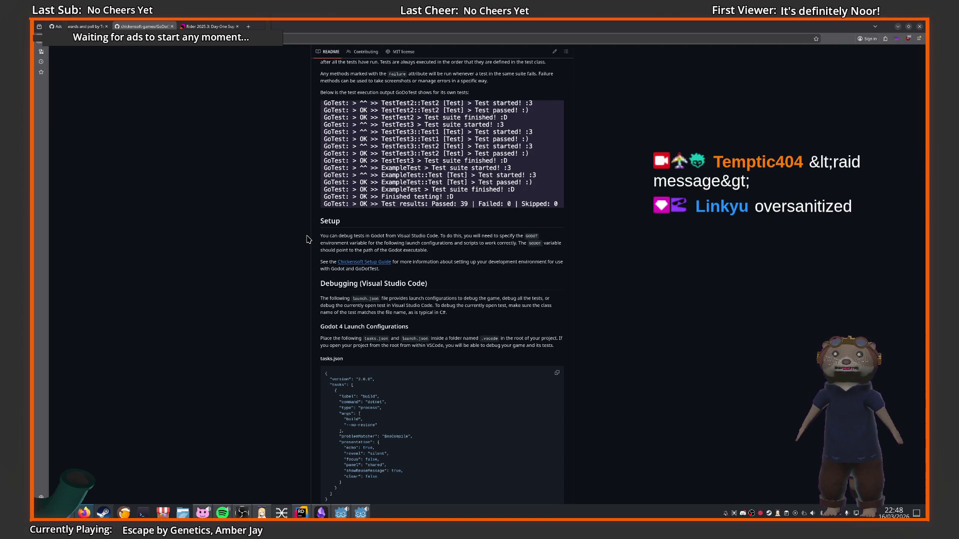
pyautogui.scroll(-4, 306, 239)
pyautogui.scroll(2, 305, 237)
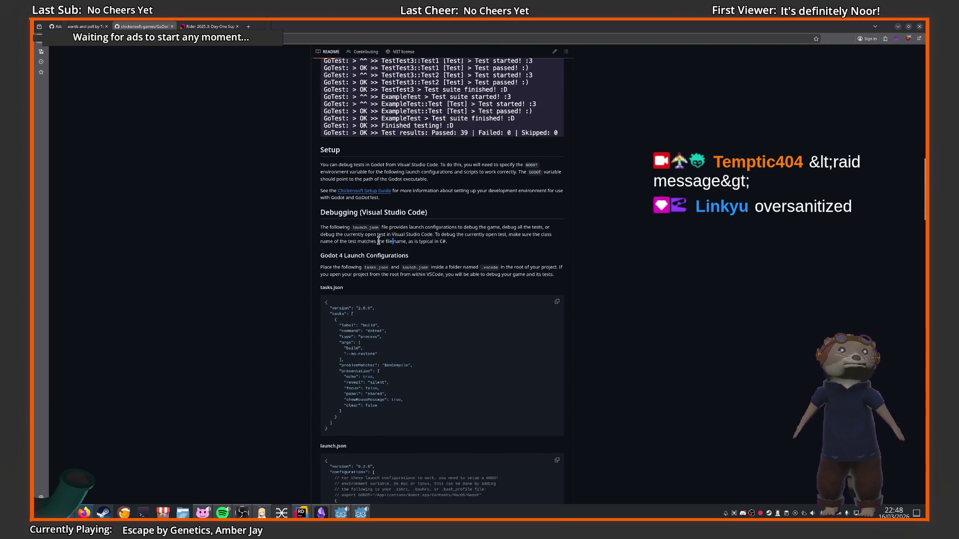
pyautogui.scroll(3, 378, 243)
pyautogui.scroll(-10, 378, 244)
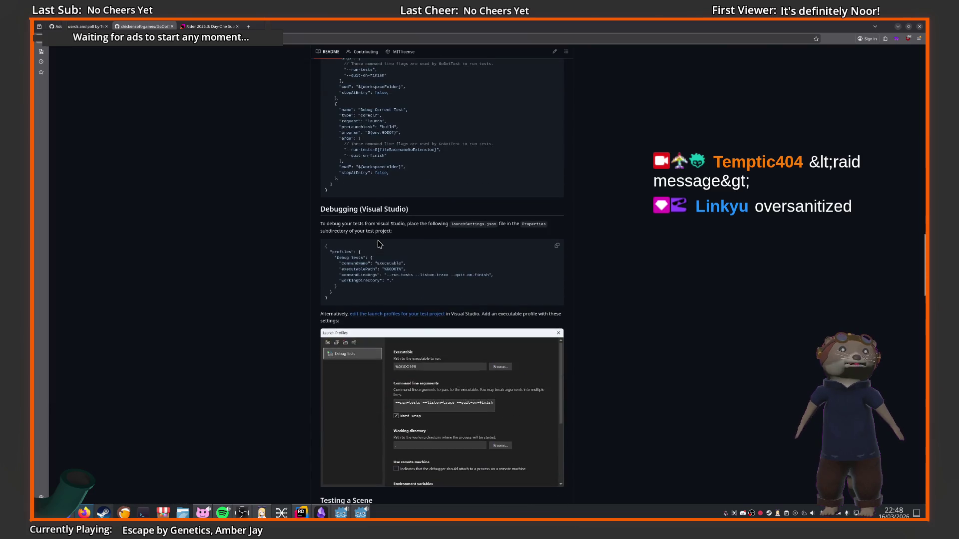
pyautogui.scroll(1, 364, 241)
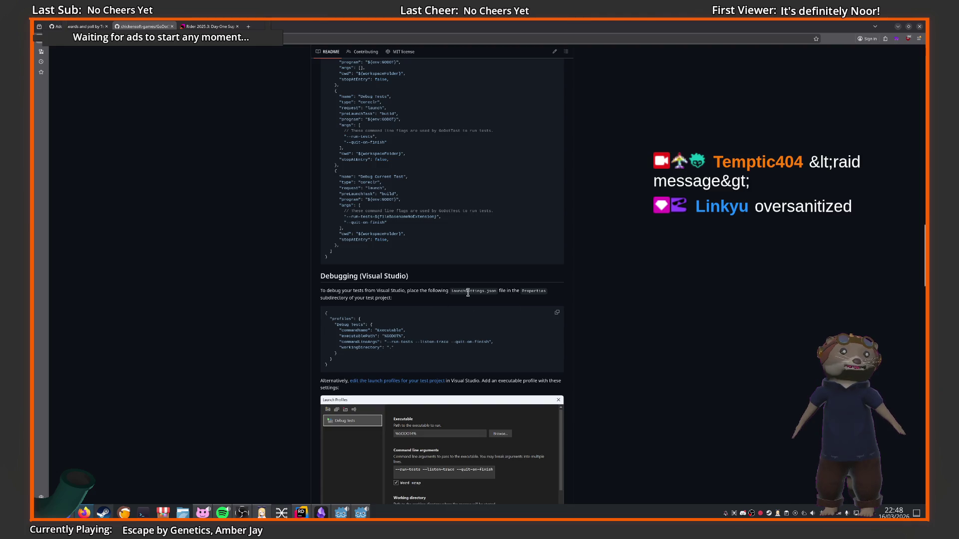
# Copy the 'Debug Tests' launchSettings.json code block and return to Rider
pyautogui.doubleClick(468, 293)
pyautogui.click(478, 310)
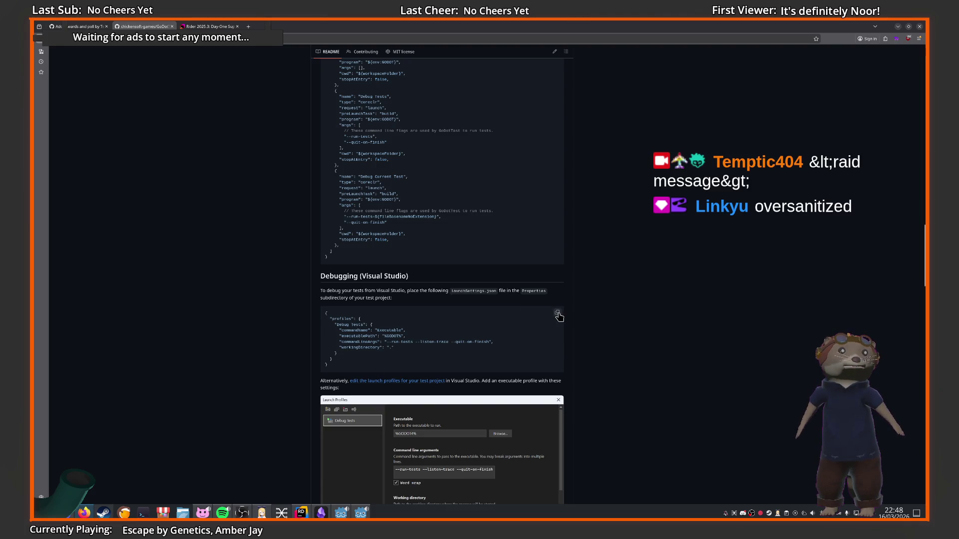
pyautogui.click(557, 312)
pyautogui.click(301, 513)
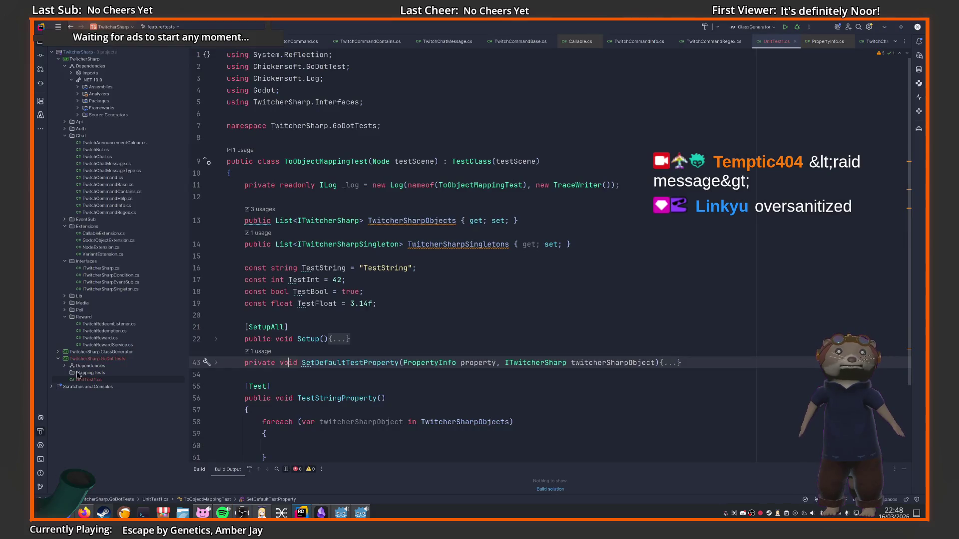
# Add launchSettings.json under the GoDotTests Properties folder and paste in the Debug Tests profile
pyautogui.rightClick(95, 360)
pyautogui.moveTo(119, 343)
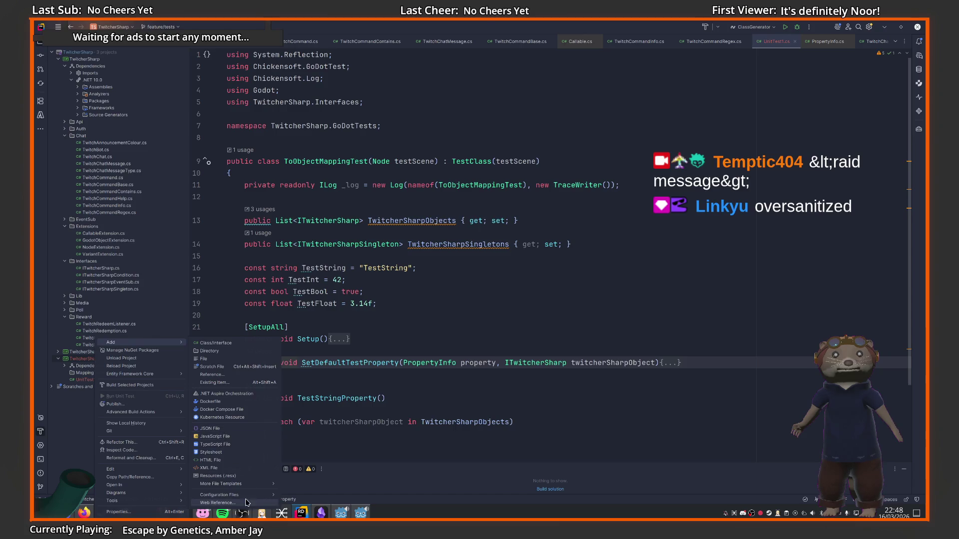
pyautogui.moveTo(246, 485)
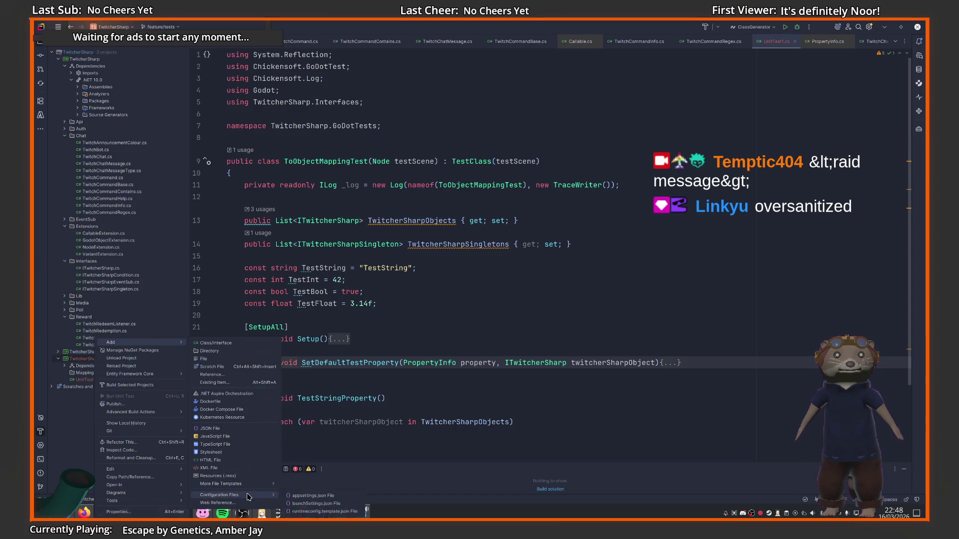
pyautogui.click(313, 505)
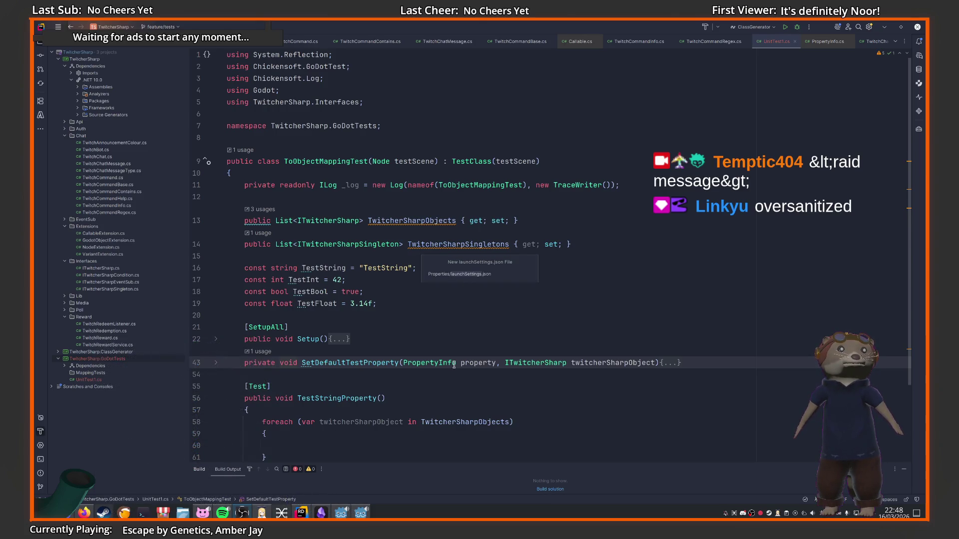
pyautogui.press('Return')
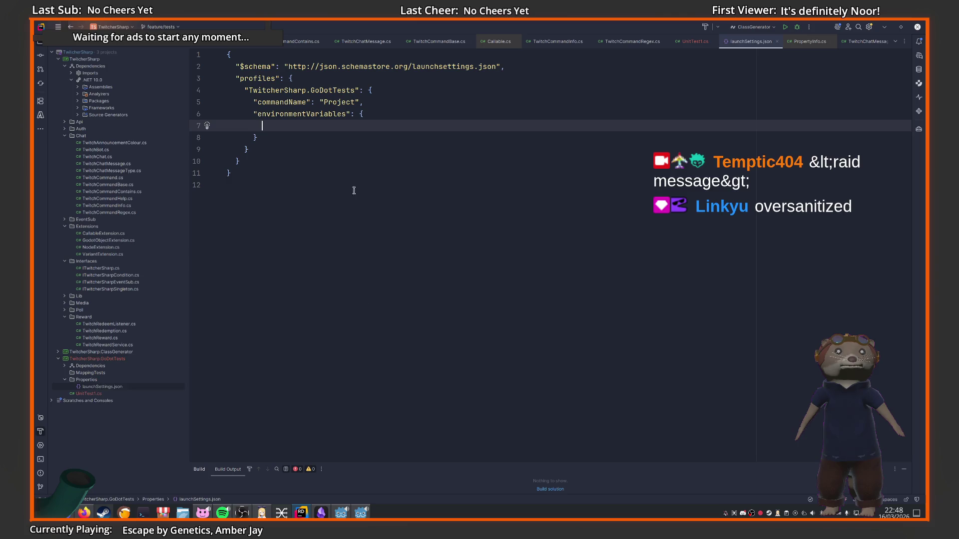
pyautogui.hotkey('ctrl', 'a')
pyautogui.hotkey('ctrl', 'v')
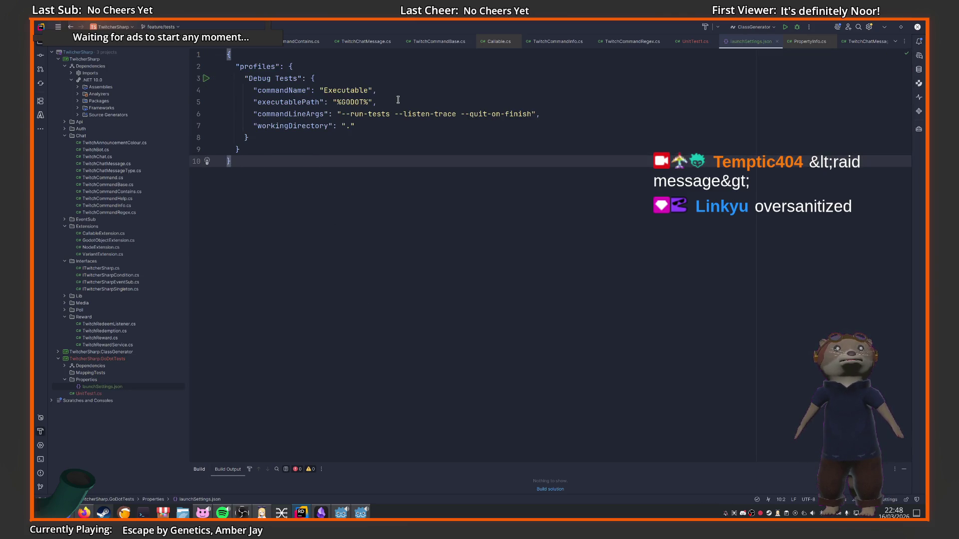
# Pick out the GODOT placeholder in the executablePath value, then return to the README
pyautogui.doubleClick(334, 88)
pyautogui.doubleClick(313, 102)
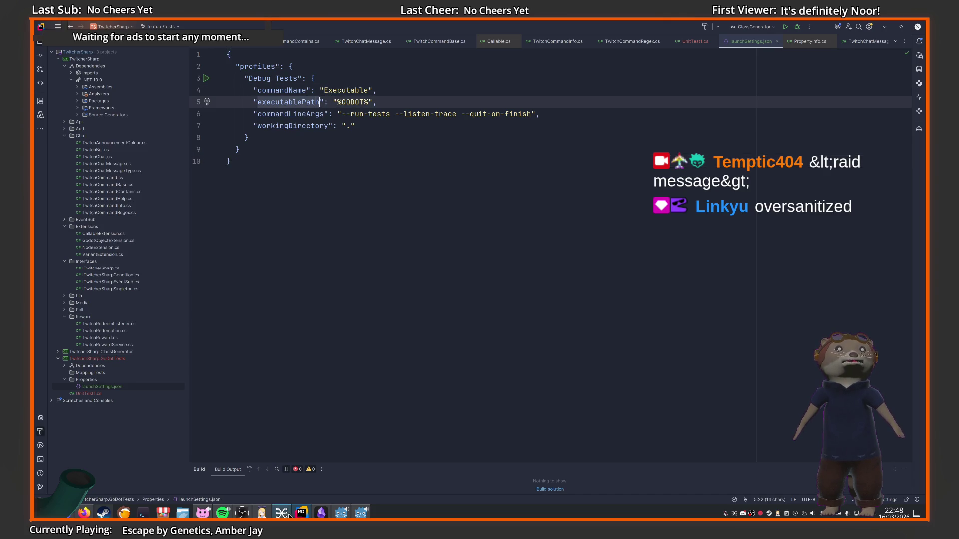
pyautogui.doubleClick(352, 102)
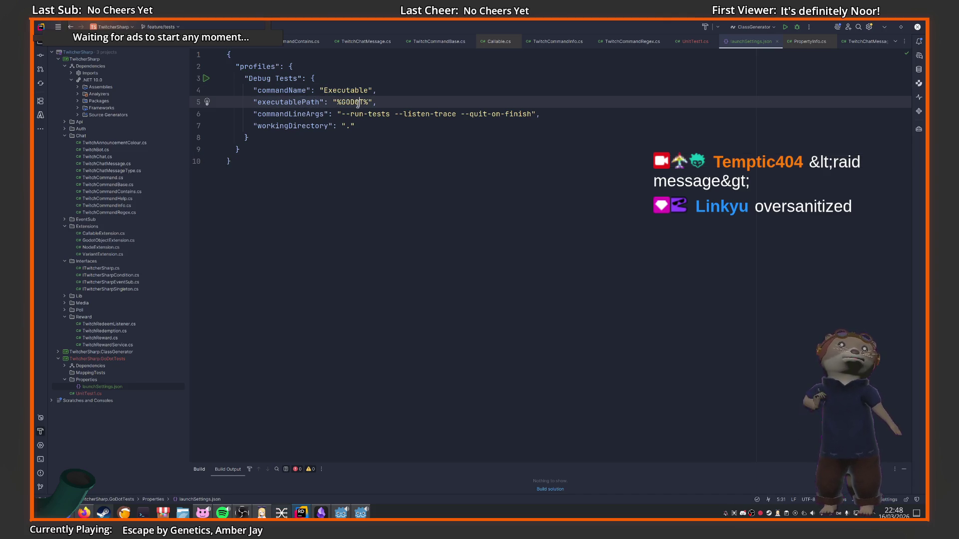
pyautogui.click(84, 513)
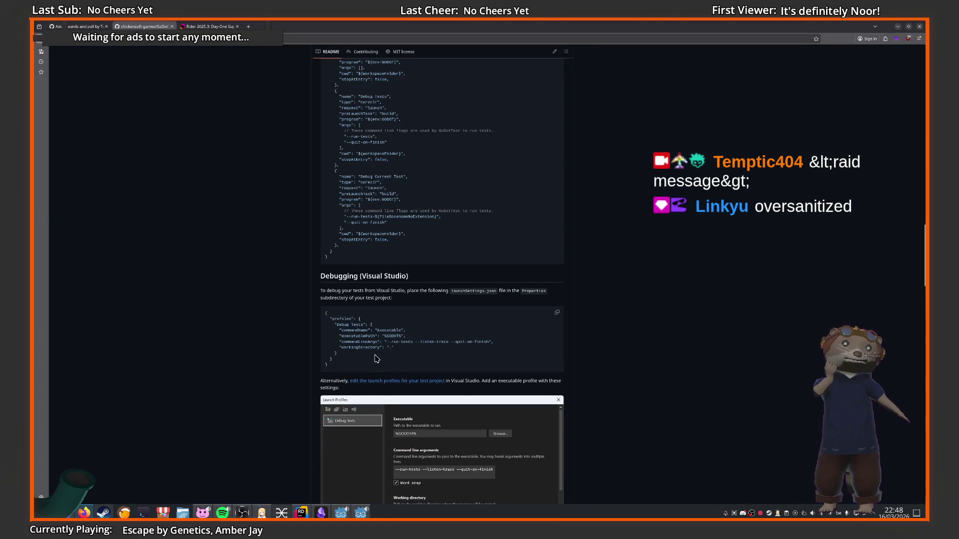
# Review the README's %GODOT% launchSettings example and Launch Profiles screenshot, then bring up Dolphin
pyautogui.moveTo(382, 336); pyautogui.dragTo(402, 336)
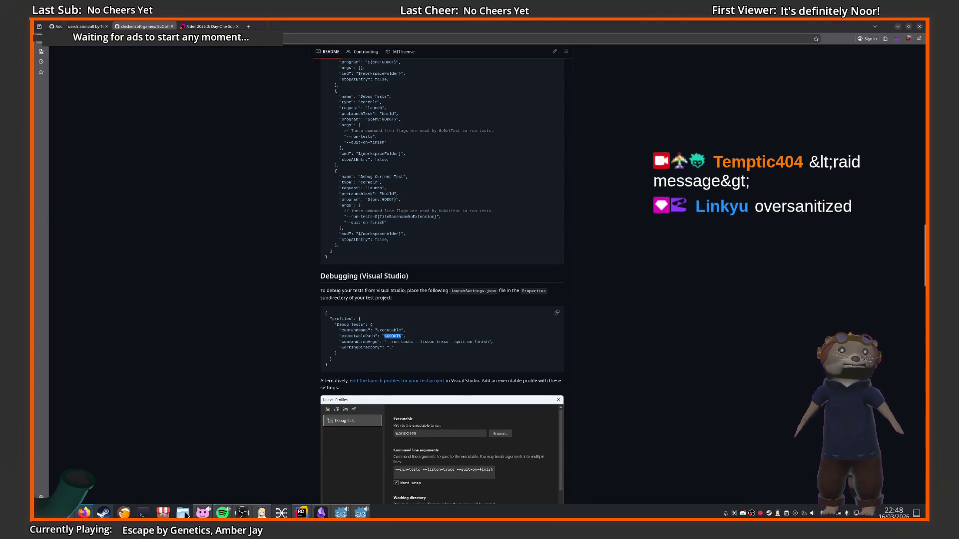
pyautogui.click(83, 514)
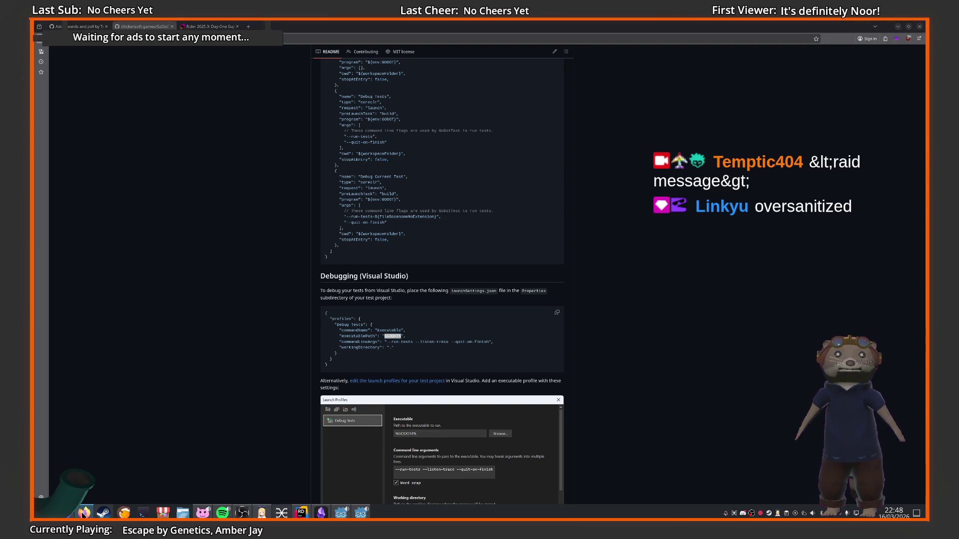
pyautogui.click(181, 359)
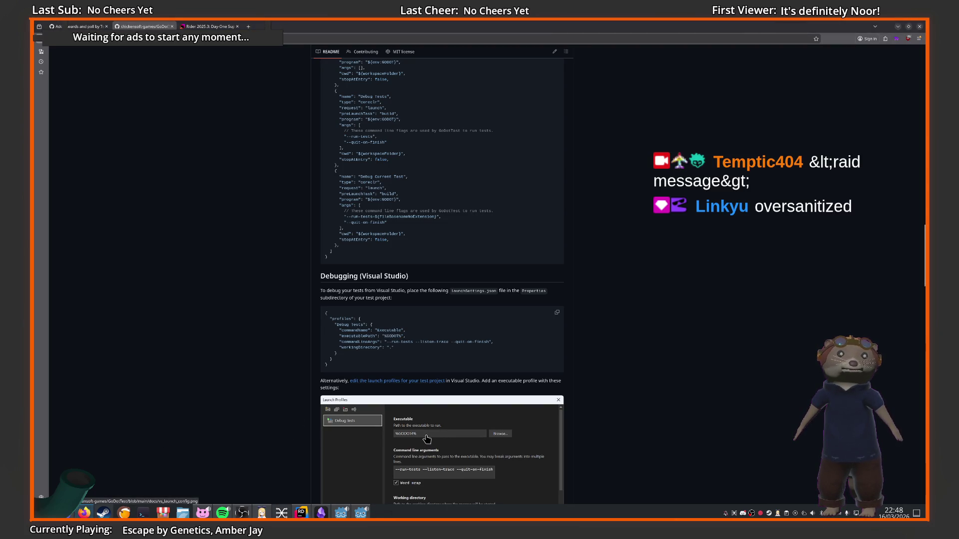
pyautogui.scroll(-3, 425, 432)
pyautogui.scroll(1, 380, 319)
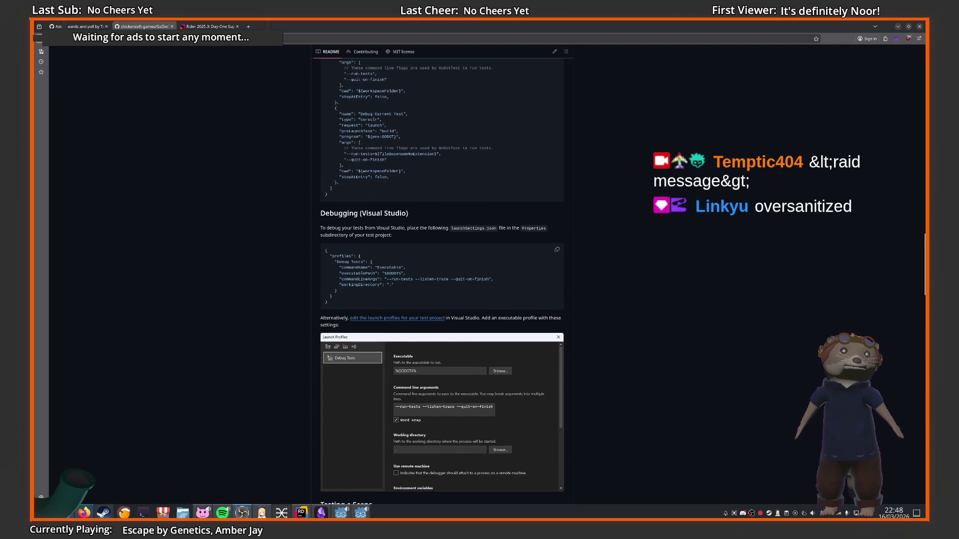
pyautogui.click(183, 513)
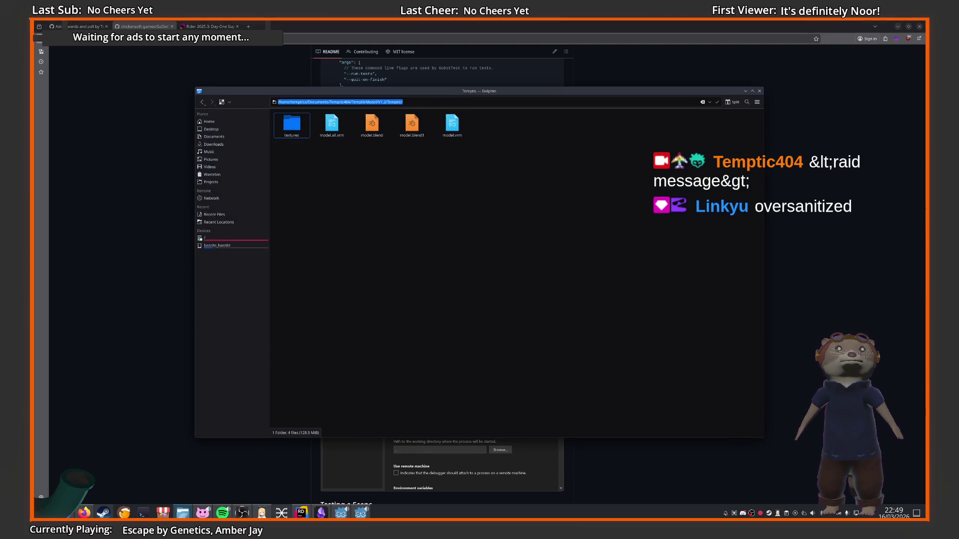
# Browse in Dolphin to Home > Applications > Godot > Godot4.6.1.Mono
pyautogui.press('Return')
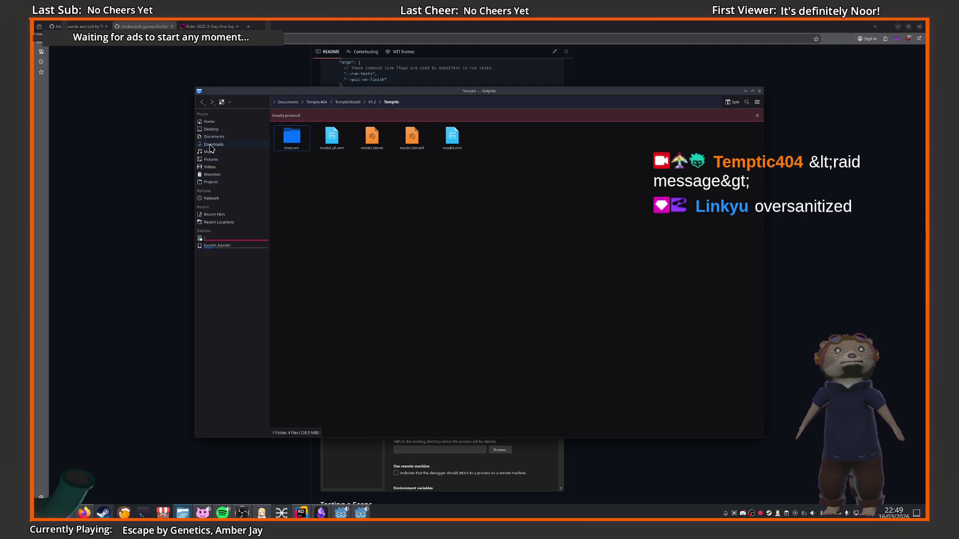
pyautogui.click(214, 145)
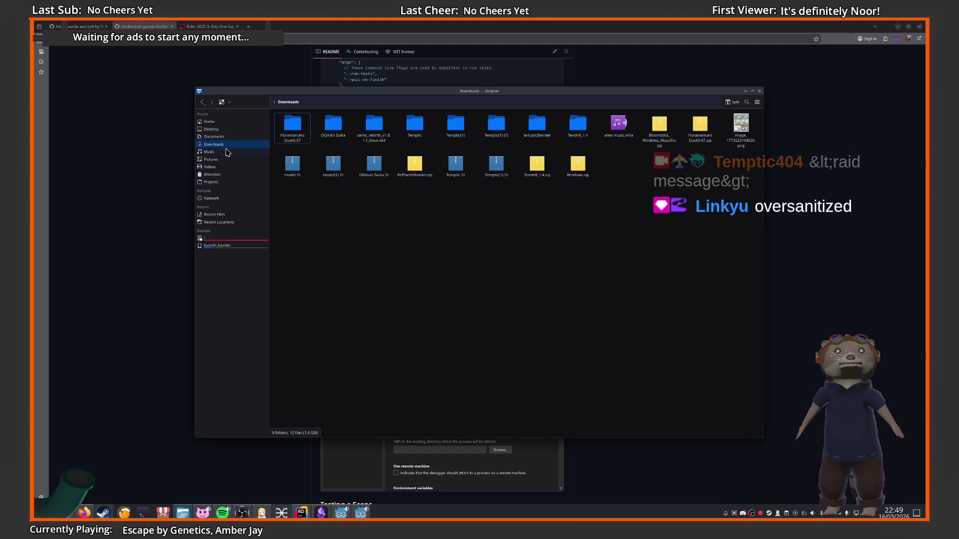
pyautogui.click(225, 182)
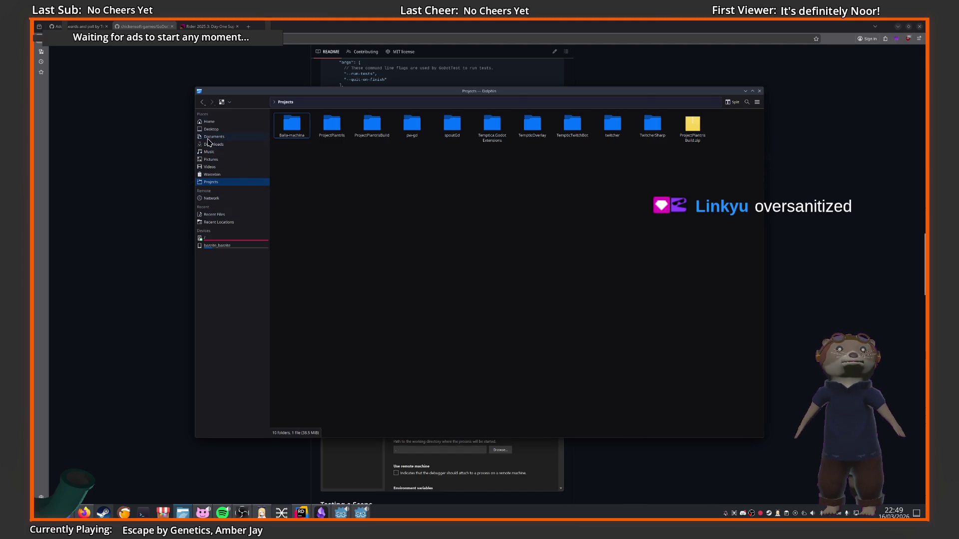
pyautogui.click(216, 121)
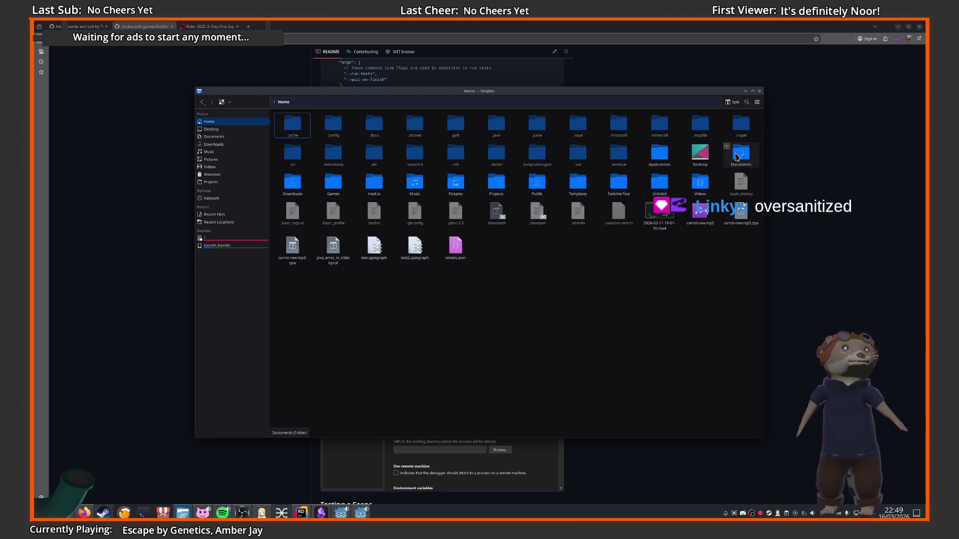
pyautogui.doubleClick(660, 153)
pyautogui.click(341, 127)
pyautogui.doubleClick(341, 127)
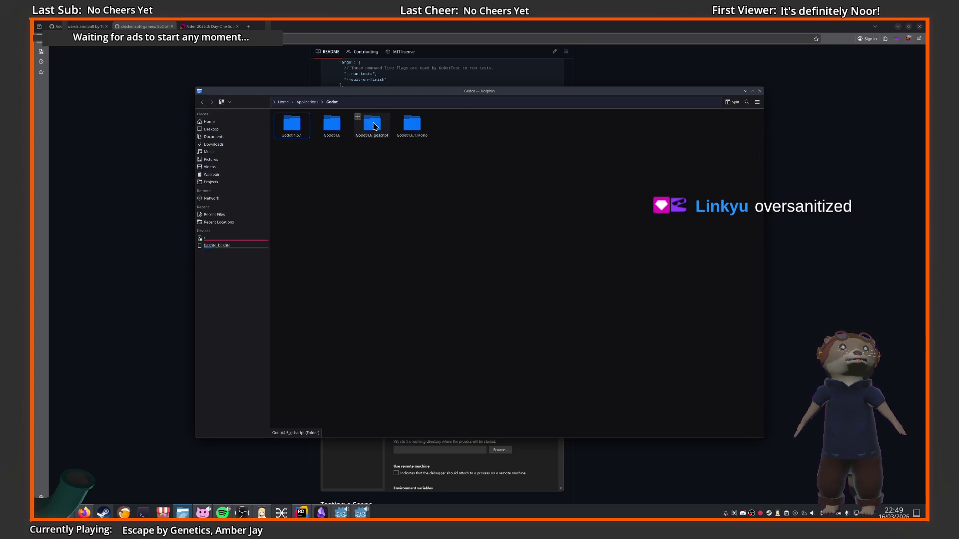
pyautogui.doubleClick(412, 125)
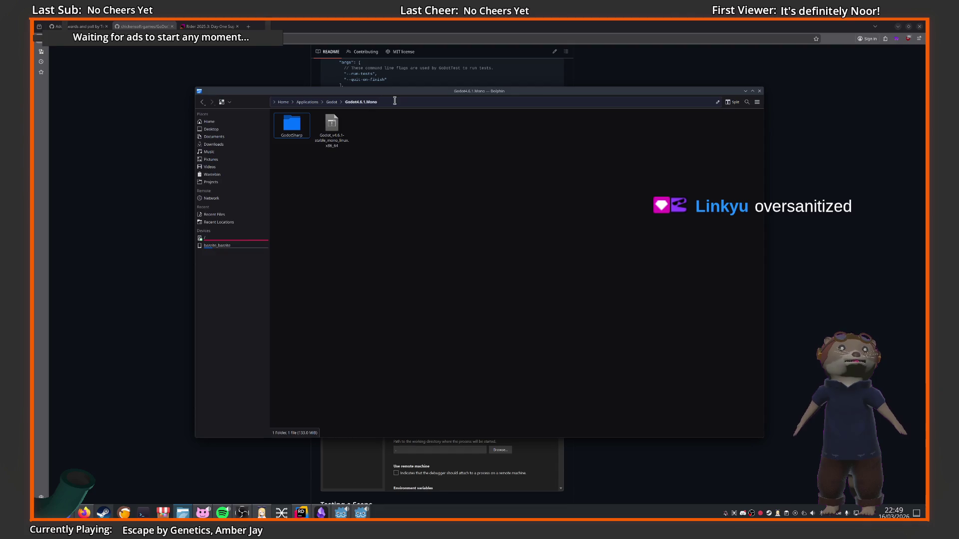
# Copy the Godot executable's full location and return to the browser
pyautogui.hotkey('ctrl', 'l')
pyautogui.click(332, 131)
pyautogui.rightClick(348, 135)
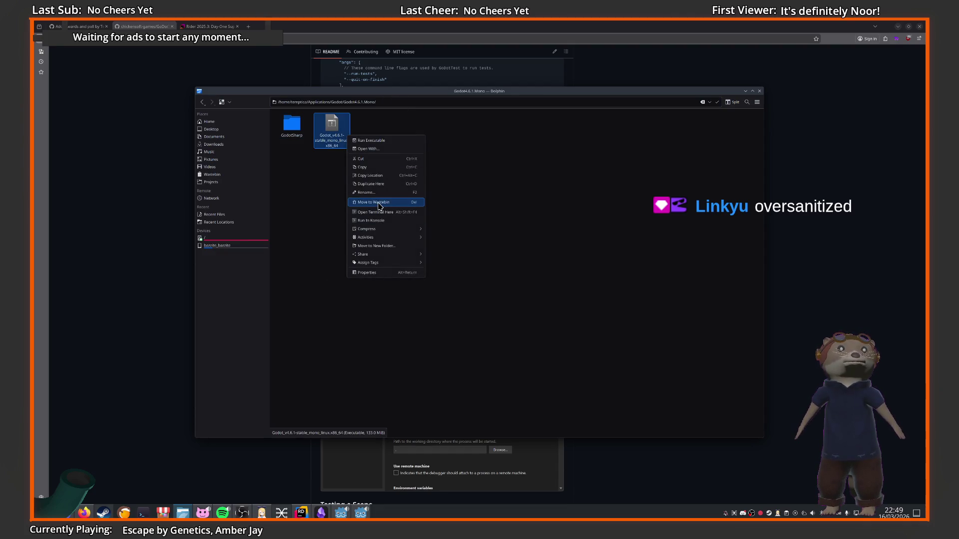
pyautogui.click(372, 182)
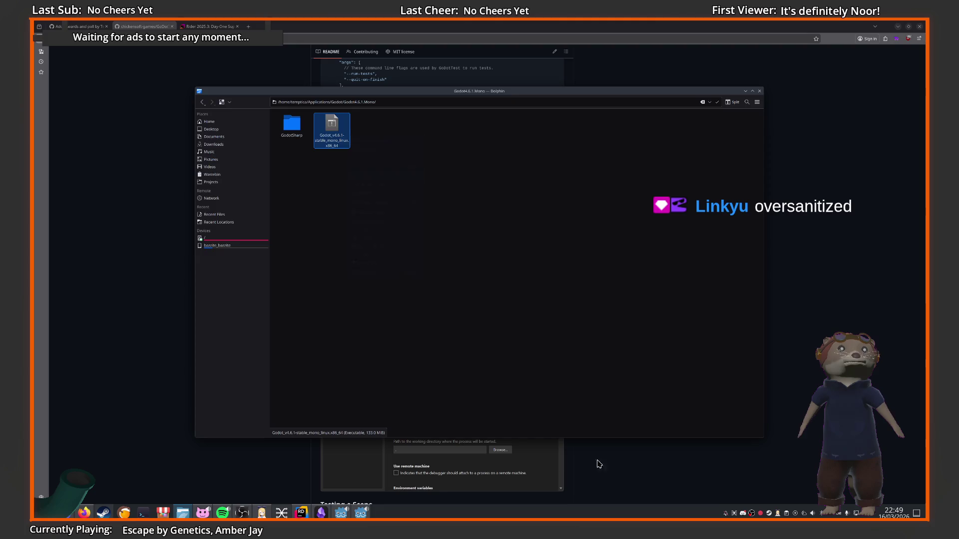
pyautogui.click(597, 463)
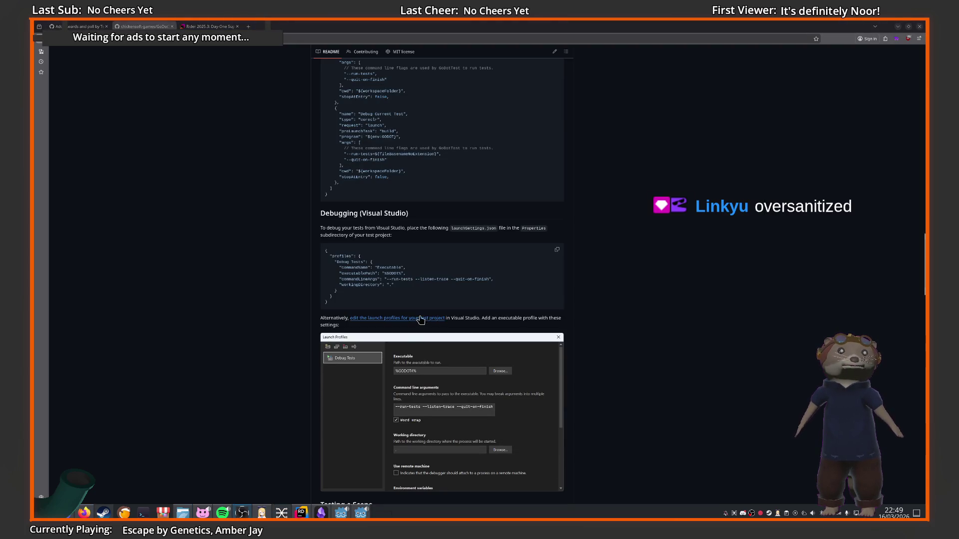
# Replace %GODOT% in executablePath with the copied Godot 4.6.1 Mono executable path
pyautogui.click(302, 512)
pyautogui.click(359, 172)
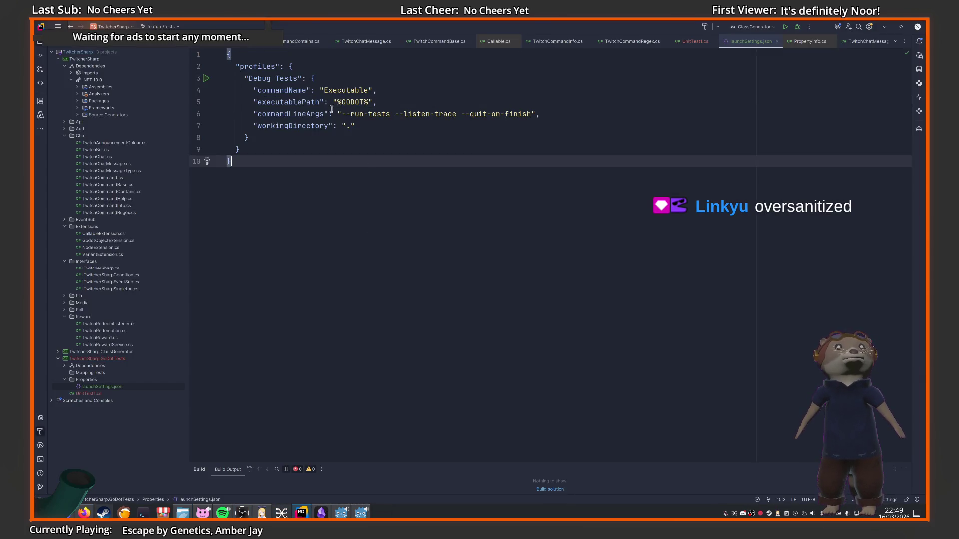
pyautogui.moveTo(334, 102); pyautogui.dragTo(369, 102)
pyautogui.hotkey('ctrl', 'v')
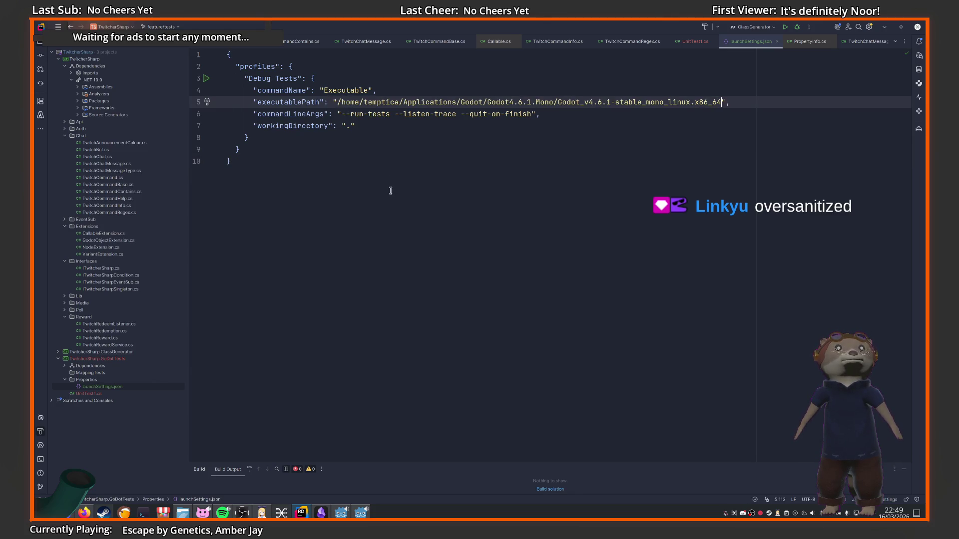
# Check the --listen-trace and --quit-on-finish arguments, then go back to the README
pyautogui.click(384, 182)
pyautogui.click(352, 114)
pyautogui.doubleClick(417, 114)
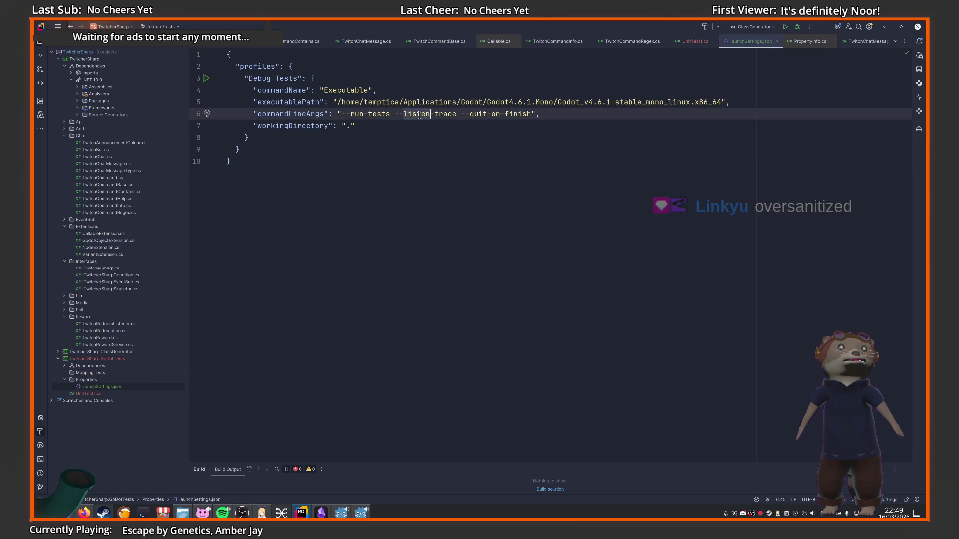
pyautogui.doubleClick(492, 114)
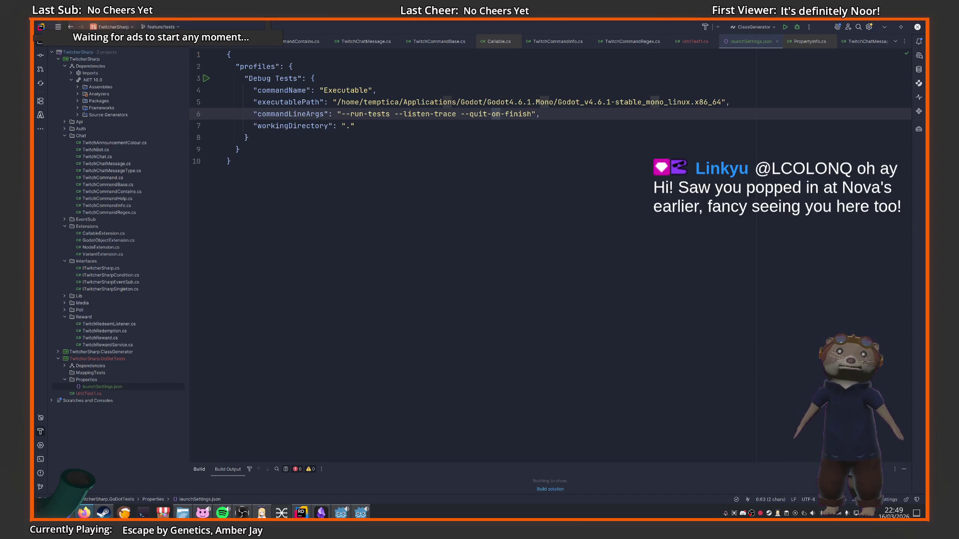
pyautogui.click(84, 513)
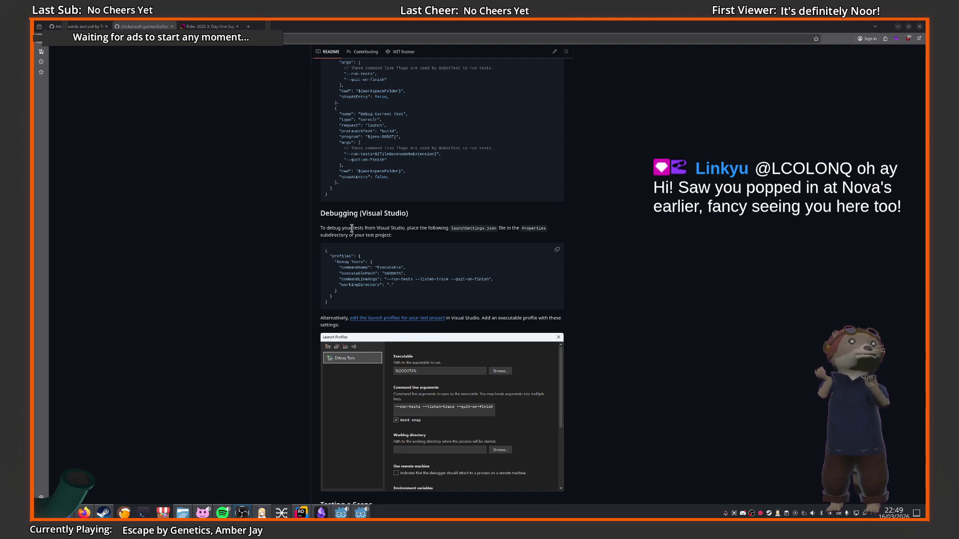
# Find 'Debugging (Visual Studio)' and open the 'edit the launch profiles' link in a new tab
pyautogui.scroll(10, 524, 257)
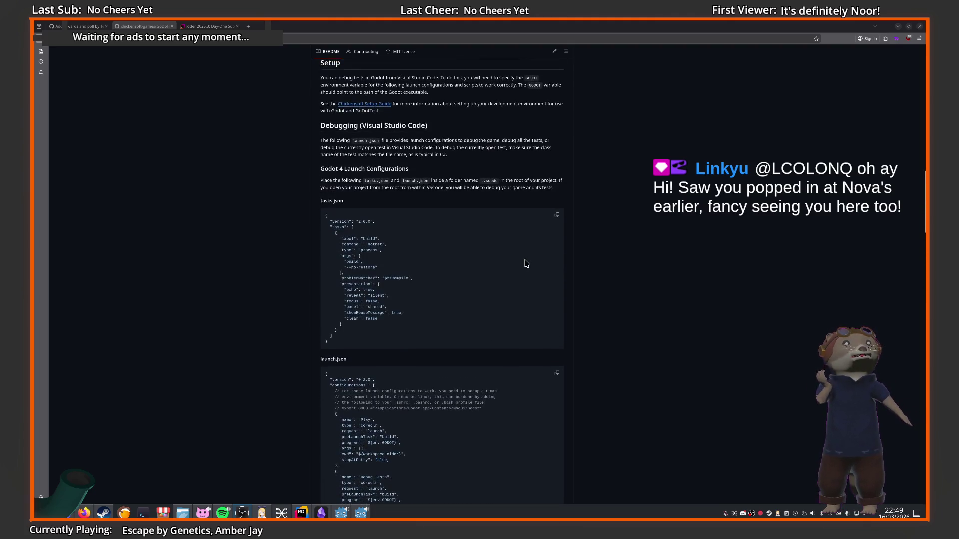
pyautogui.scroll(3, 528, 262)
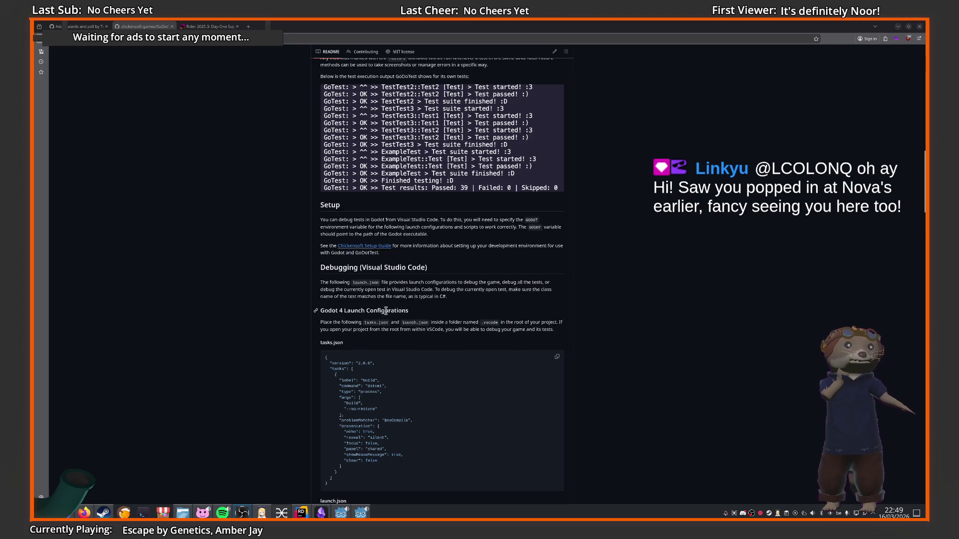
pyautogui.scroll(-3, 393, 309)
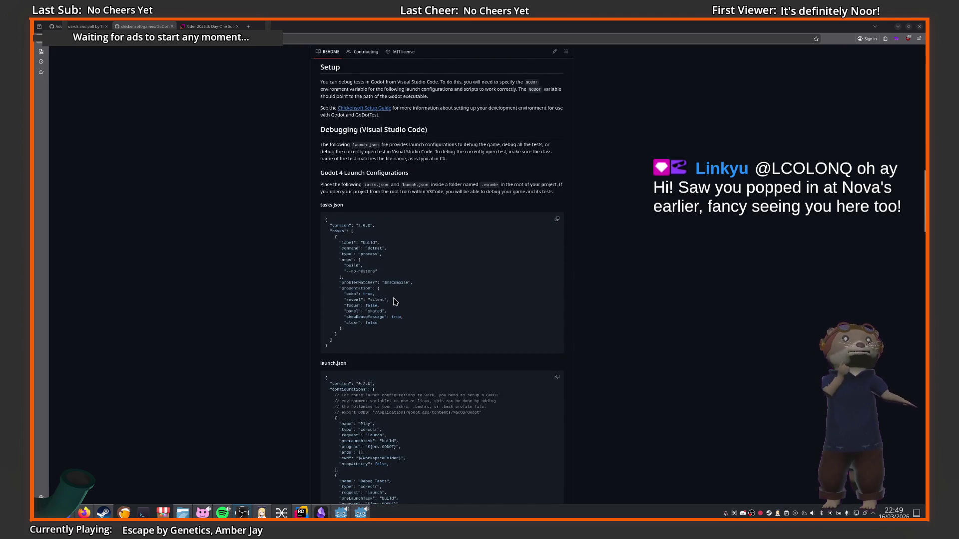
pyautogui.scroll(2, 395, 301)
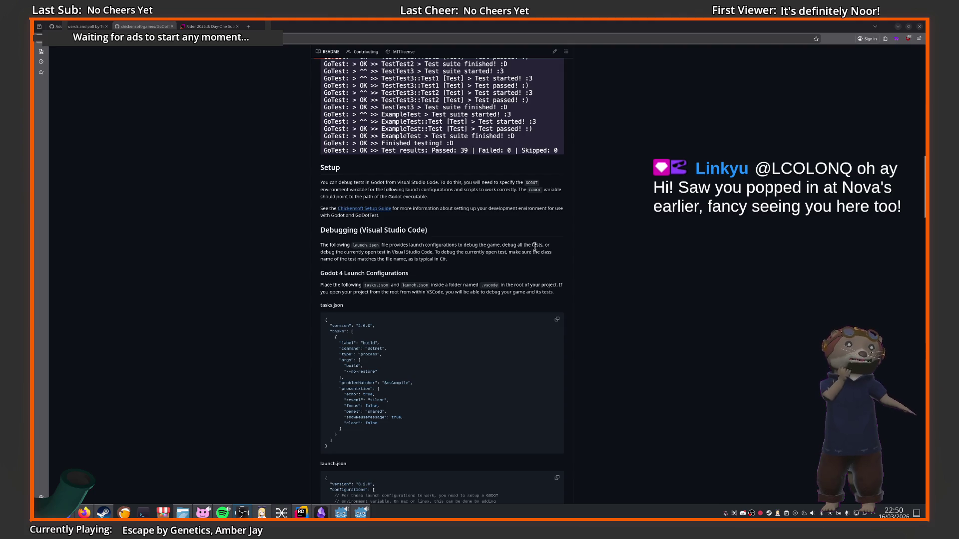
pyautogui.scroll(-3, 541, 251)
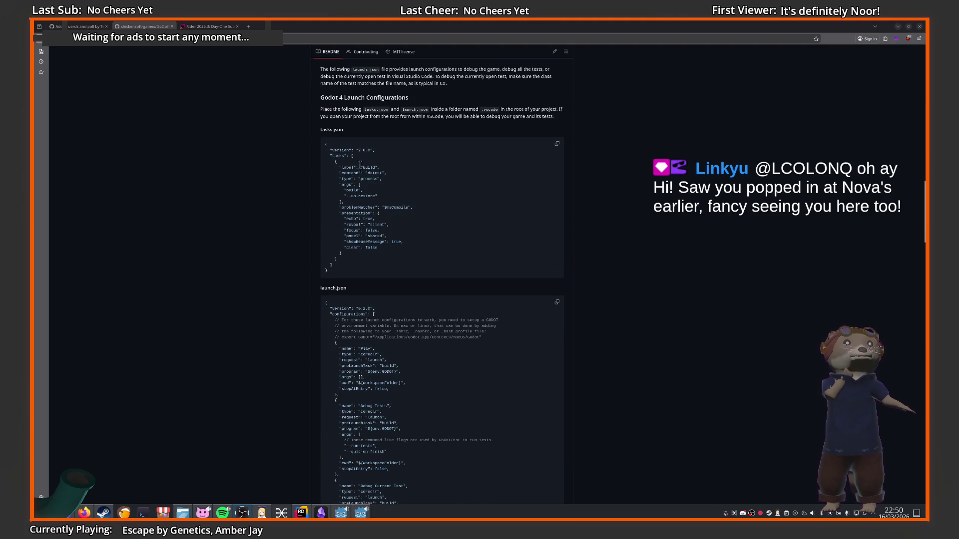
pyautogui.scroll(-8, 360, 165)
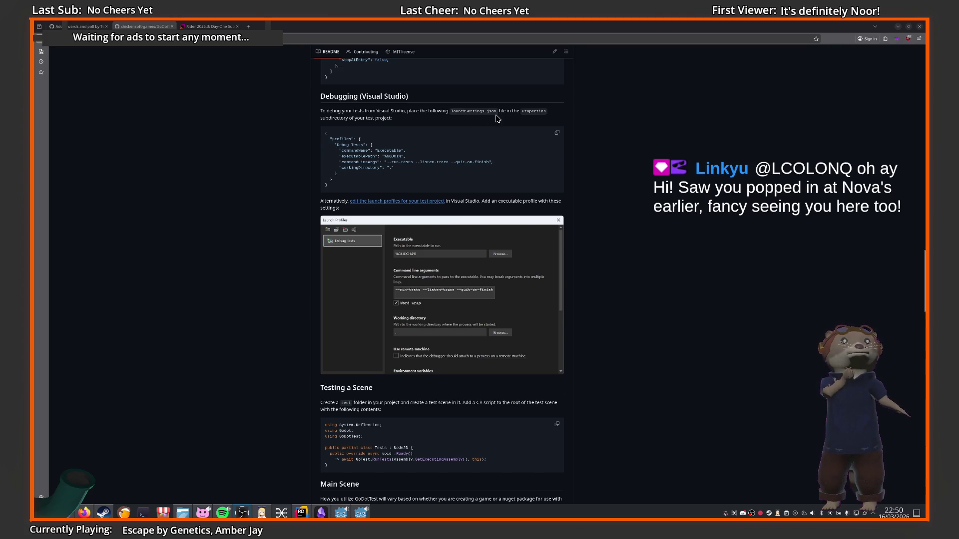
pyautogui.scroll(-2, 359, 129)
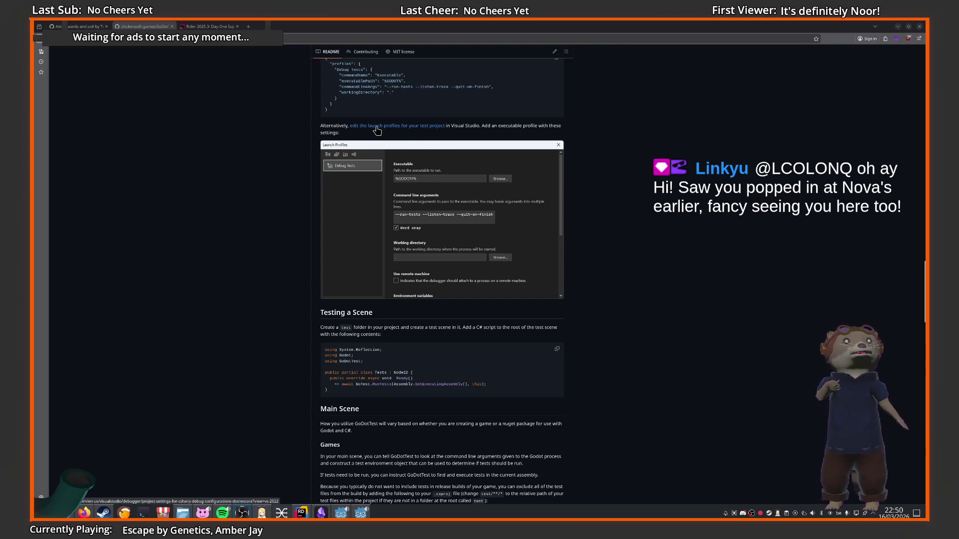
pyautogui.middleClick(377, 130)
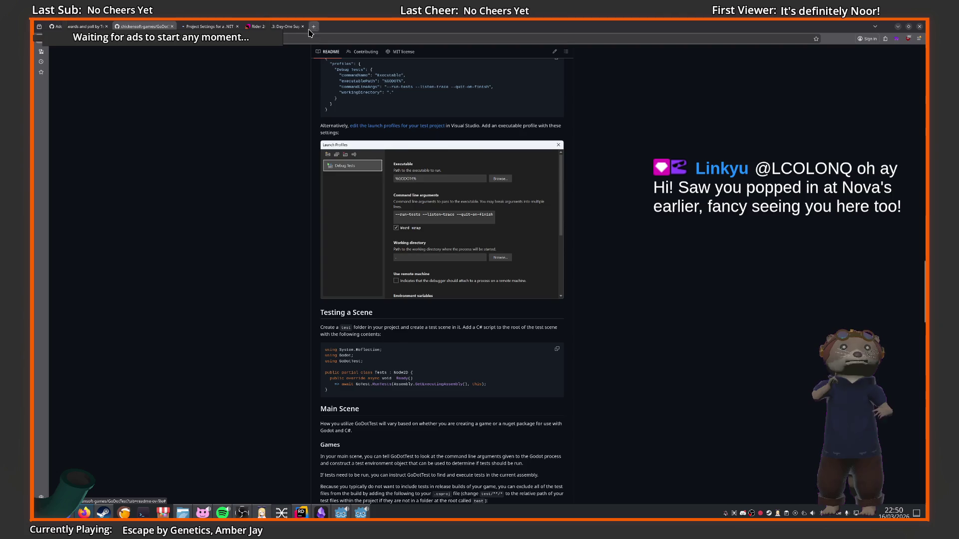
# Skim Microsoft's 'Project Settings for a .NET' page, then close that tab
pyautogui.click(207, 26)
pyautogui.scroll(-10, 483, 249)
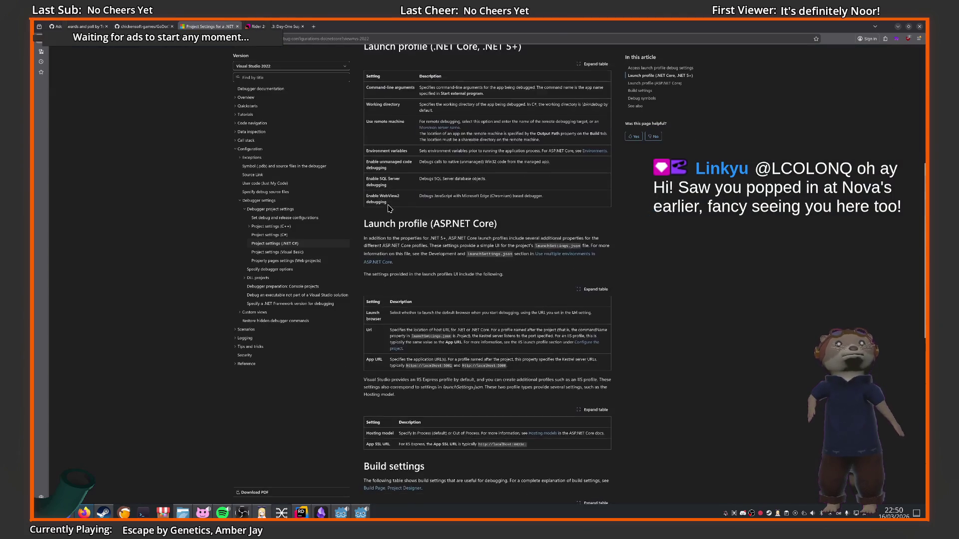
pyautogui.click(238, 27)
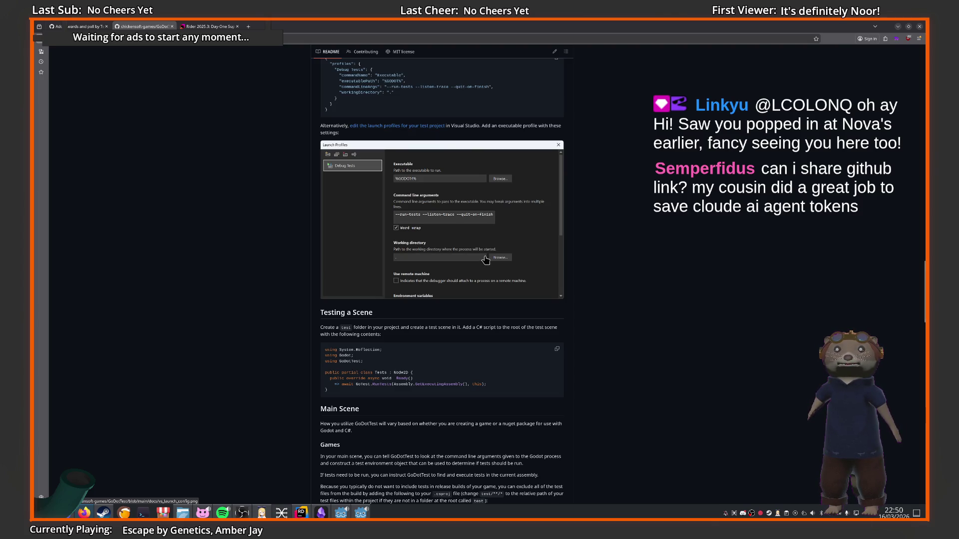
pyautogui.scroll(-4, 646, 279)
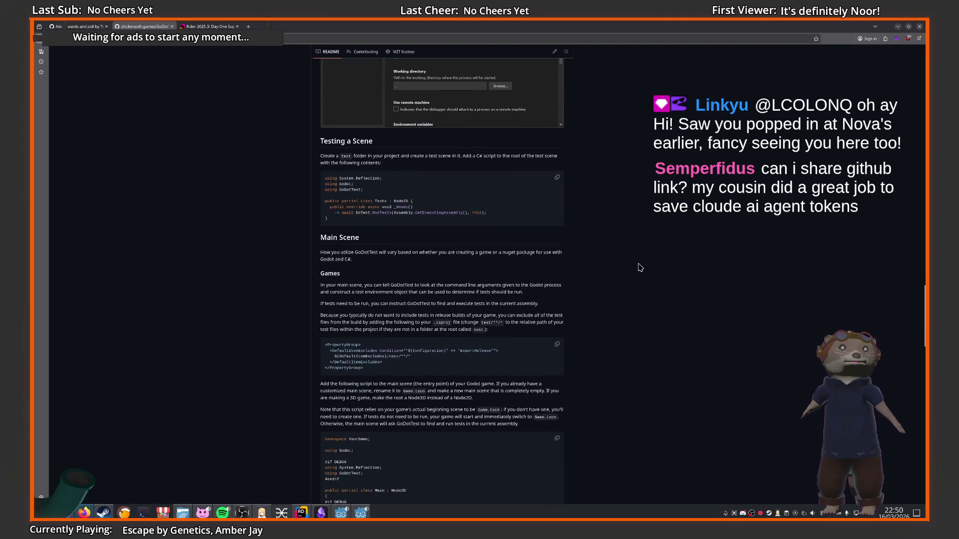
pyautogui.scroll(5, 635, 267)
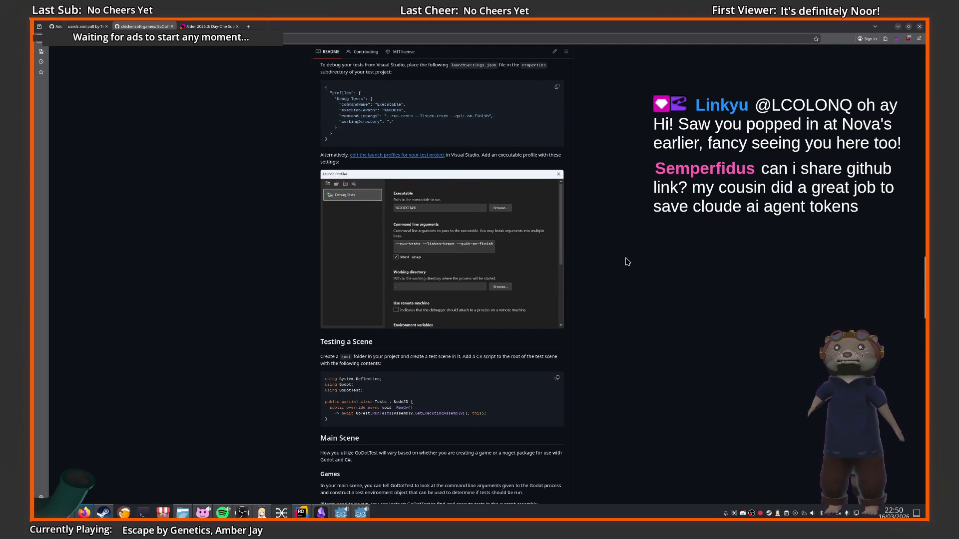
pyautogui.scroll(-3, 628, 261)
pyautogui.scroll(1, 603, 249)
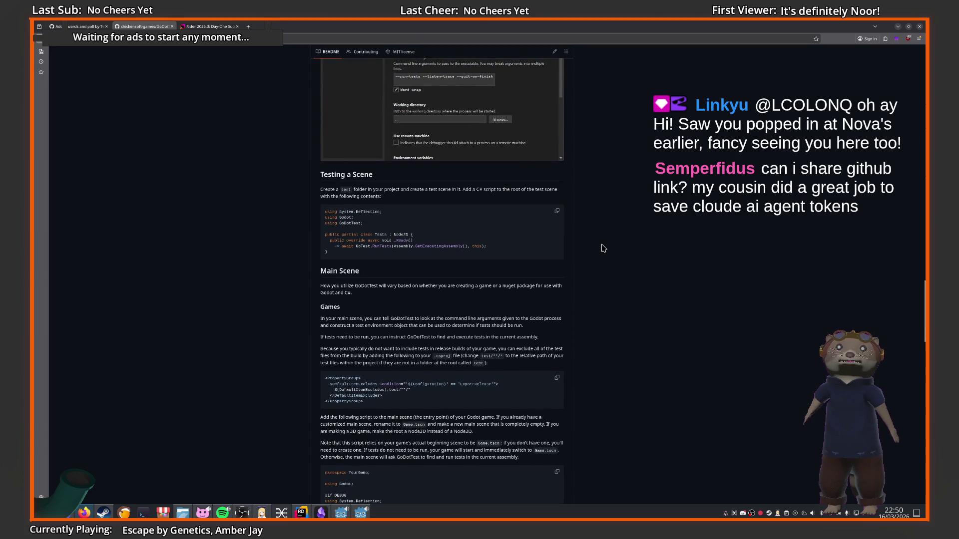
pyautogui.scroll(3, 603, 248)
pyautogui.scroll(-2, 604, 248)
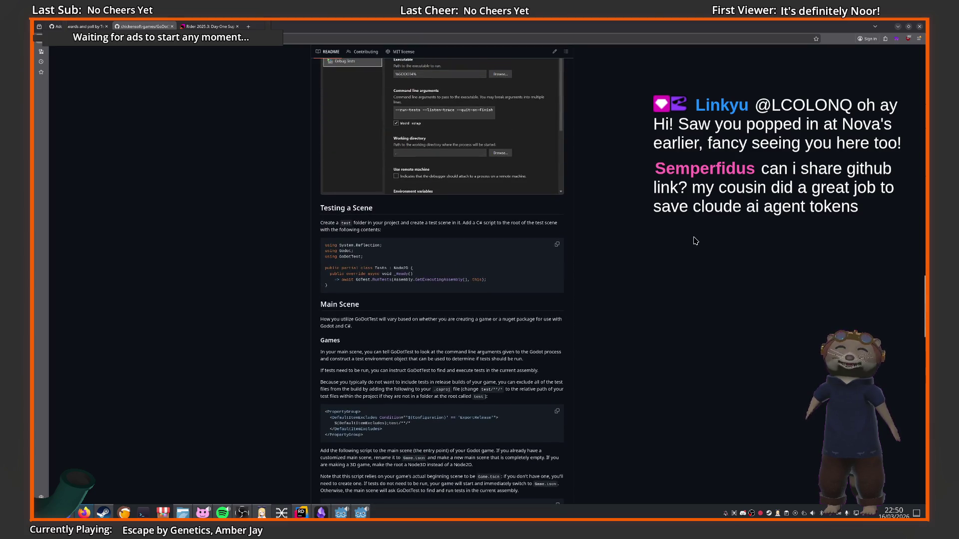
pyautogui.scroll(3, 595, 248)
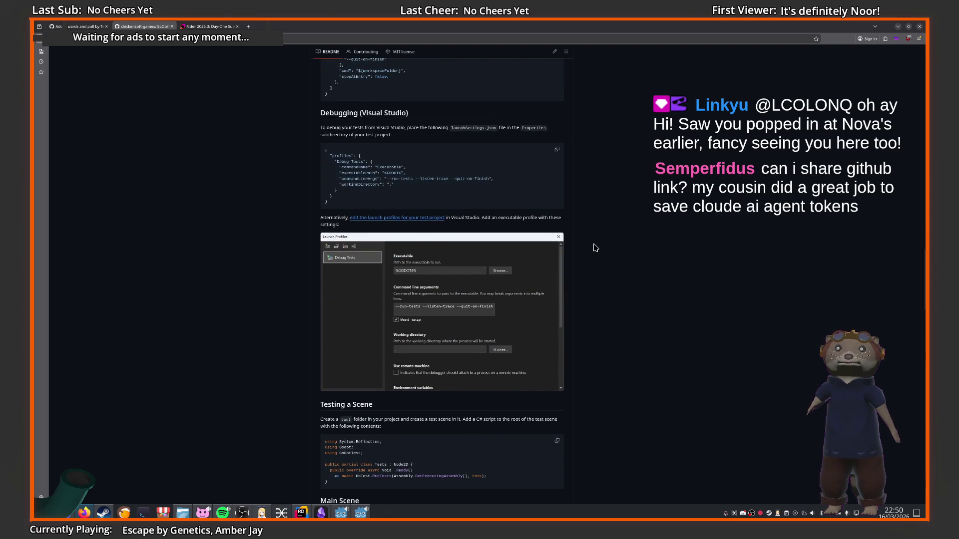
pyautogui.scroll(-1, 596, 247)
pyautogui.scroll(2, 596, 248)
pyautogui.scroll(-2, 673, 268)
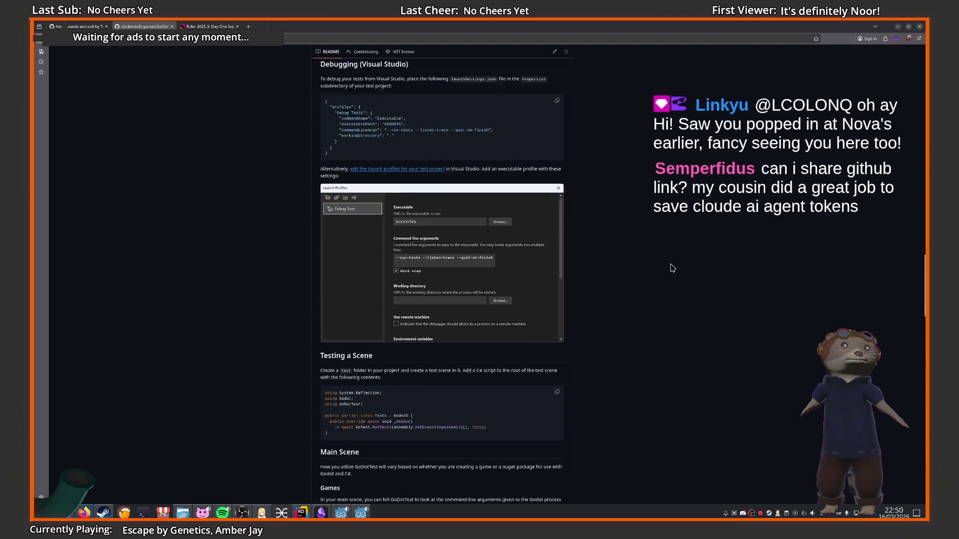
pyautogui.scroll(-3, 673, 269)
pyautogui.scroll(2, 576, 277)
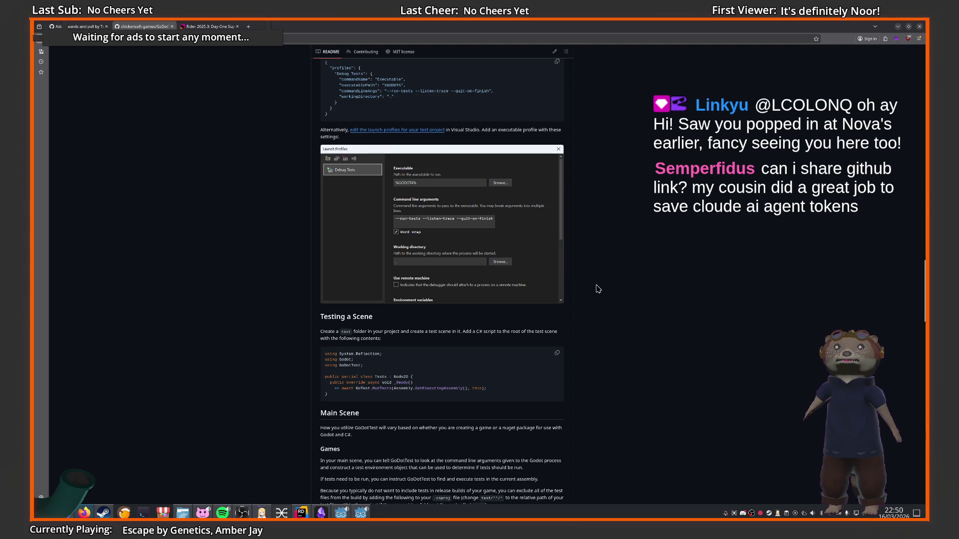
pyautogui.scroll(2, 580, 275)
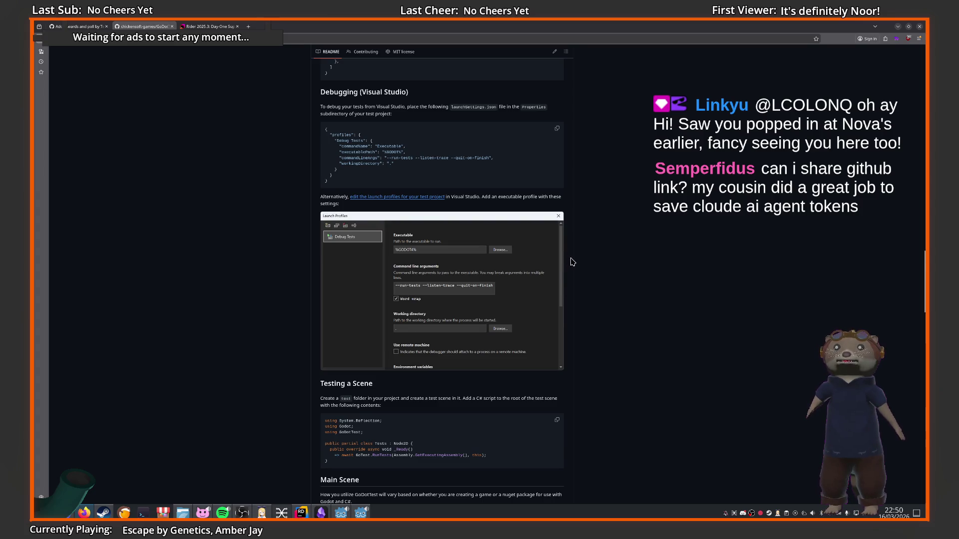
pyautogui.scroll(4, 572, 262)
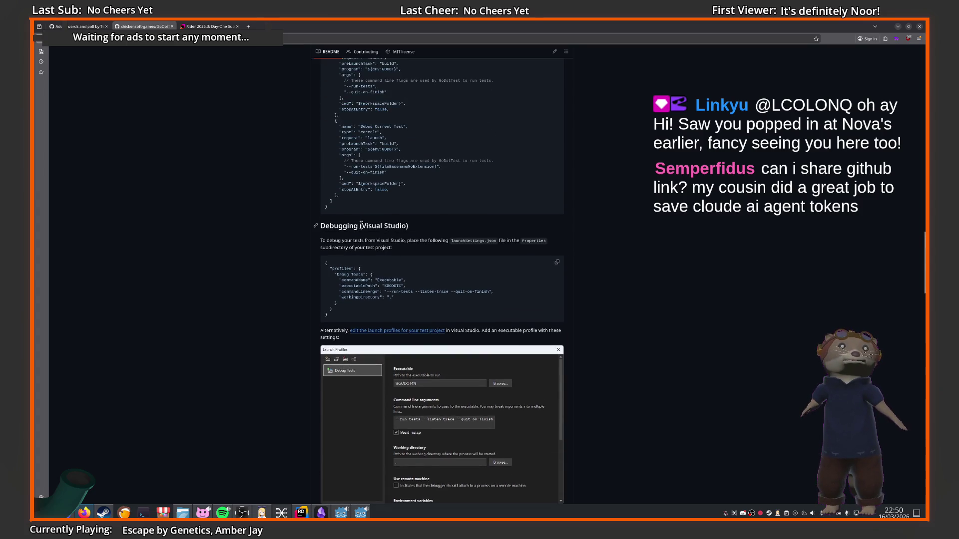
pyautogui.scroll(-2, 366, 227)
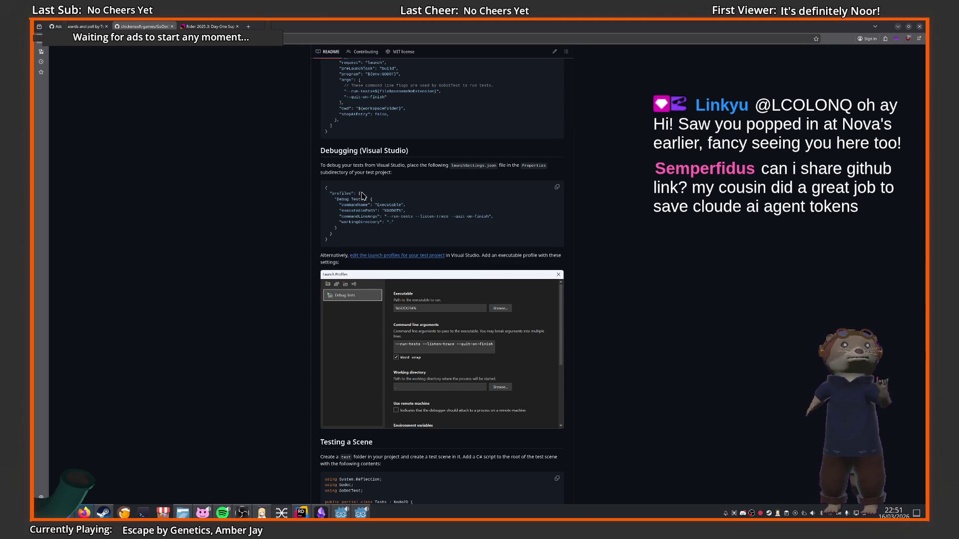
pyautogui.scroll(-2, 449, 235)
pyautogui.scroll(1, 550, 270)
pyautogui.scroll(-1, 565, 280)
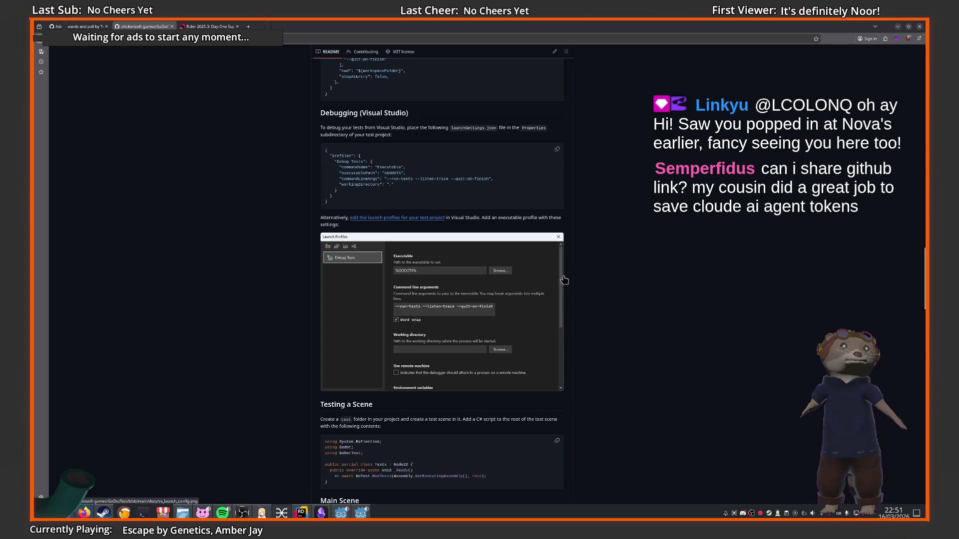
pyautogui.scroll(4, 570, 259)
pyautogui.scroll(-4, 570, 257)
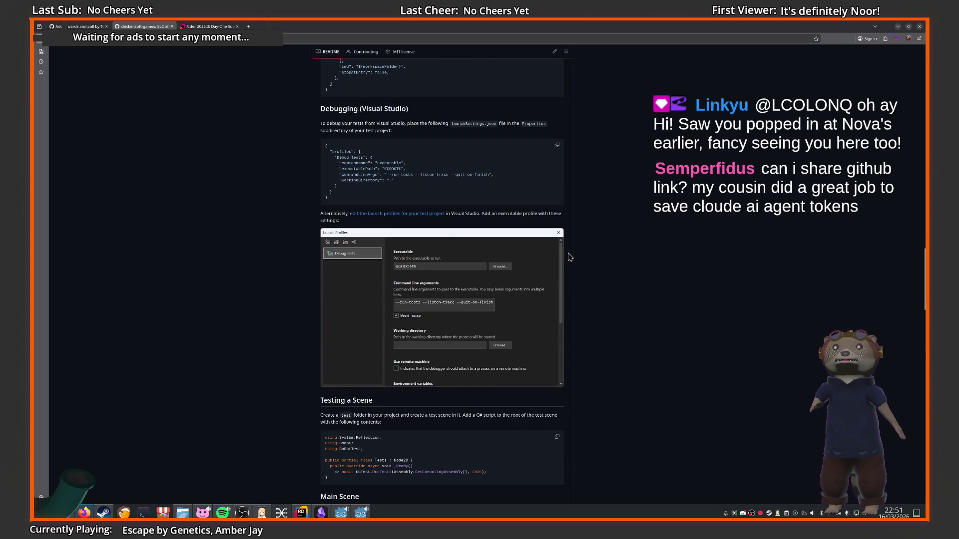
pyautogui.scroll(-1, 570, 265)
pyautogui.scroll(1, 568, 267)
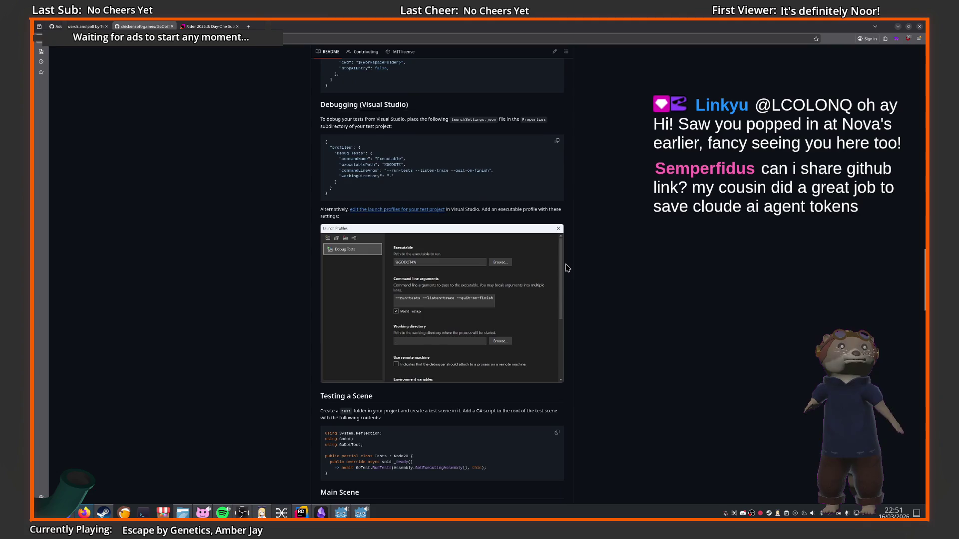
pyautogui.scroll(1, 320, 142)
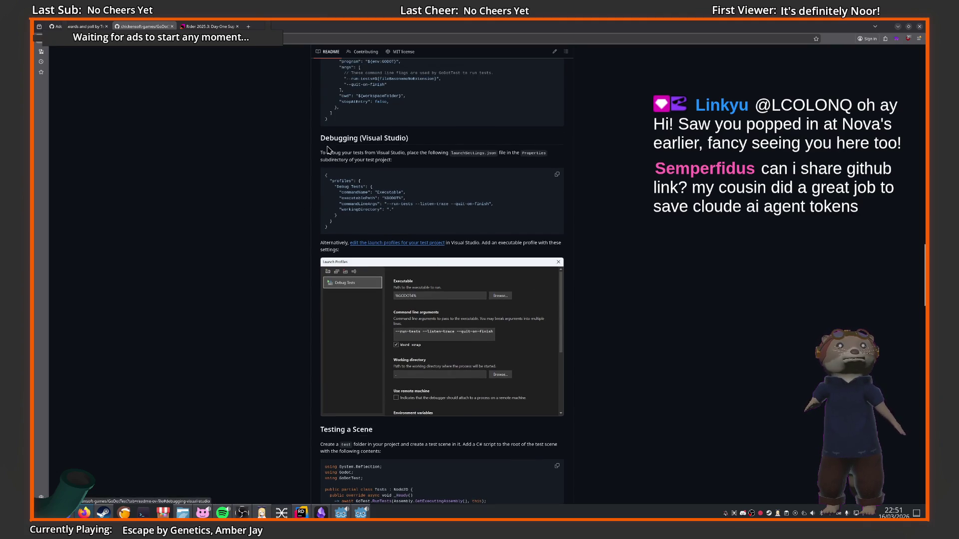
pyautogui.moveTo(321, 153)
pyautogui.mouseDown()
pyautogui.moveTo(417, 153)
pyautogui.moveTo(423, 165)
pyautogui.mouseUp()
pyautogui.click(422, 165)
pyautogui.scroll(-2, 478, 179)
pyautogui.scroll(-5, 478, 179)
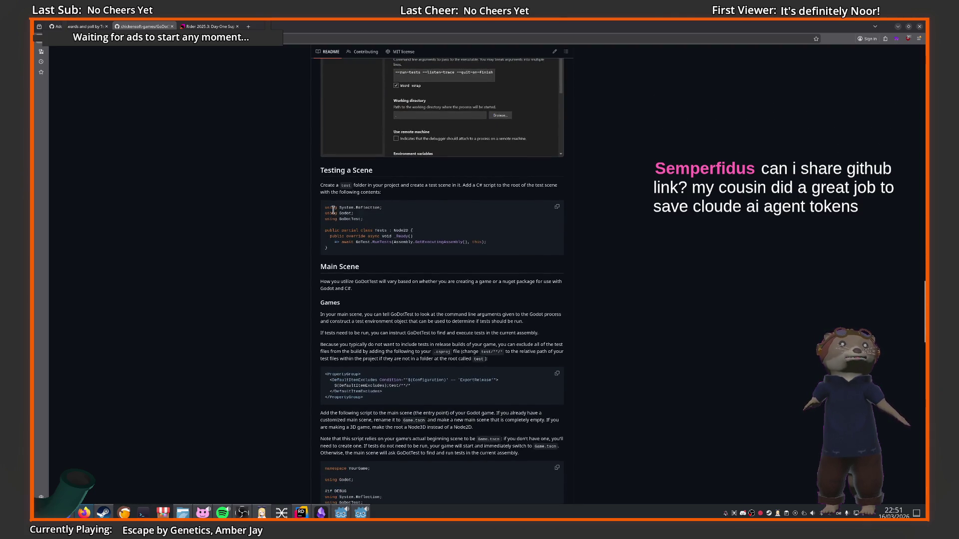
pyautogui.moveTo(390, 173); pyautogui.dragTo(310, 175)
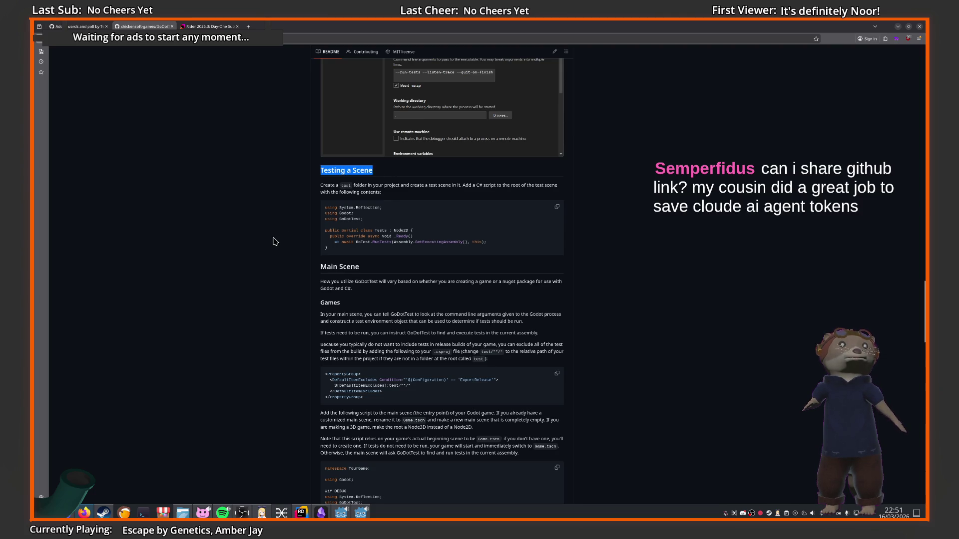
pyautogui.click(275, 242)
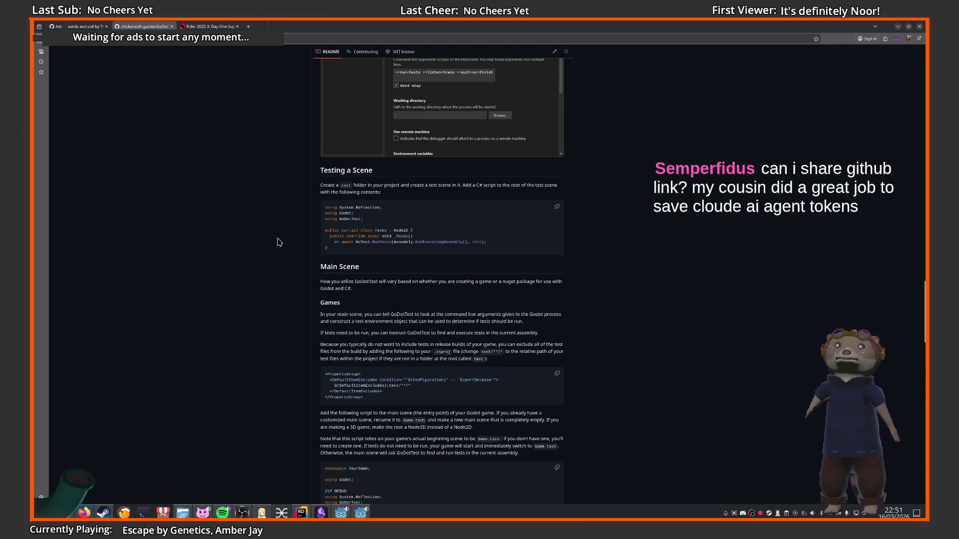
pyautogui.hotkey('alt', 'Tab')
pyautogui.hotkey('alt', 'Tab')
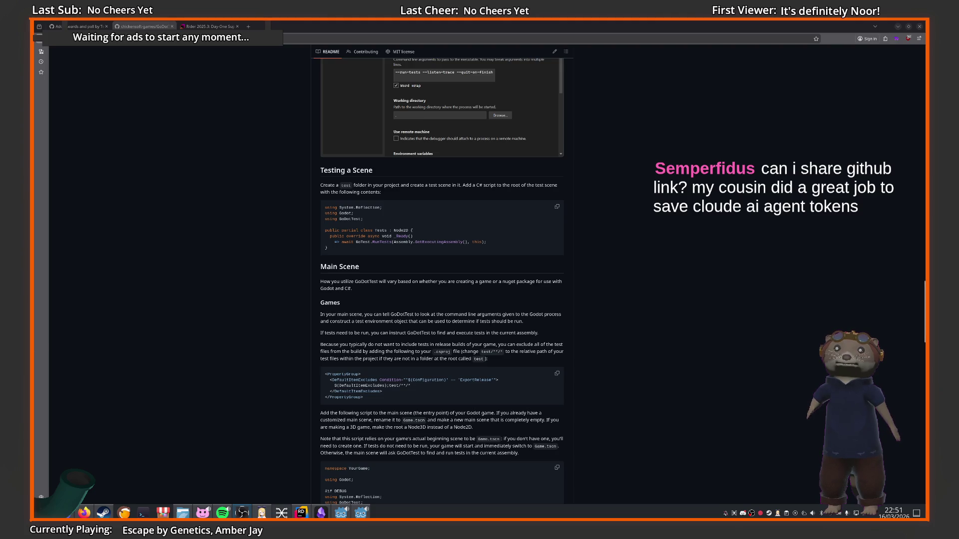
pyautogui.hotkey('alt', 'Tab')
pyautogui.hotkey('alt', 'Tab')
pyautogui.scroll(-1, 324, 323)
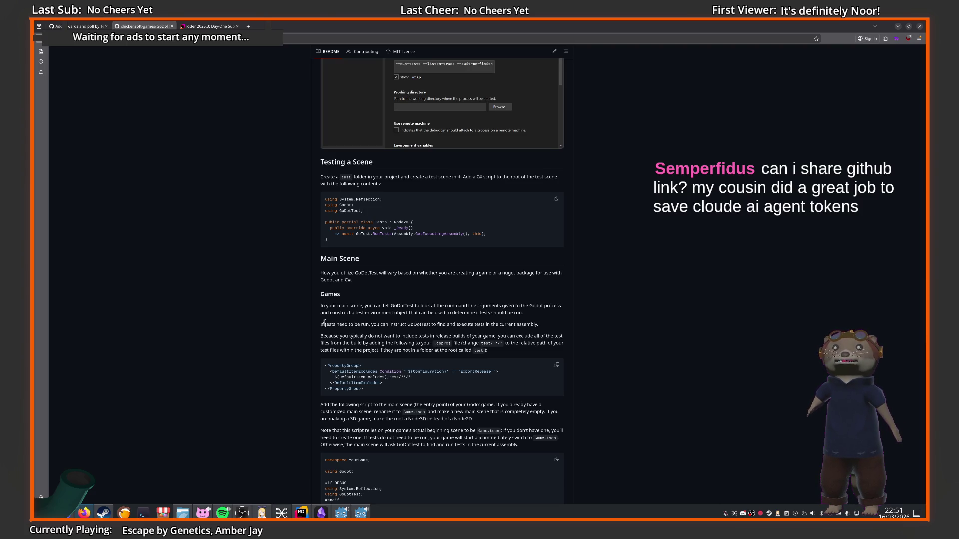
pyautogui.scroll(-1, 323, 323)
pyautogui.scroll(2, 346, 330)
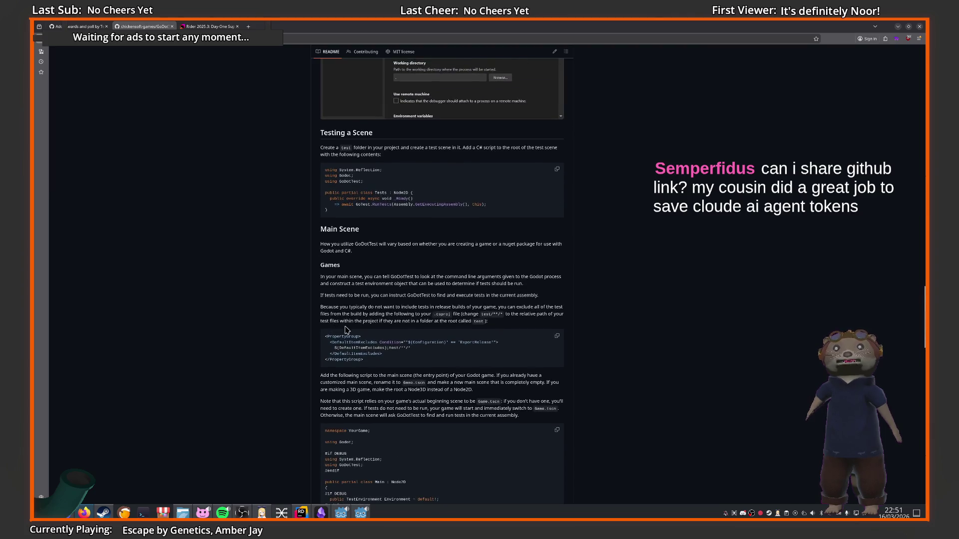
pyautogui.scroll(-2, 346, 330)
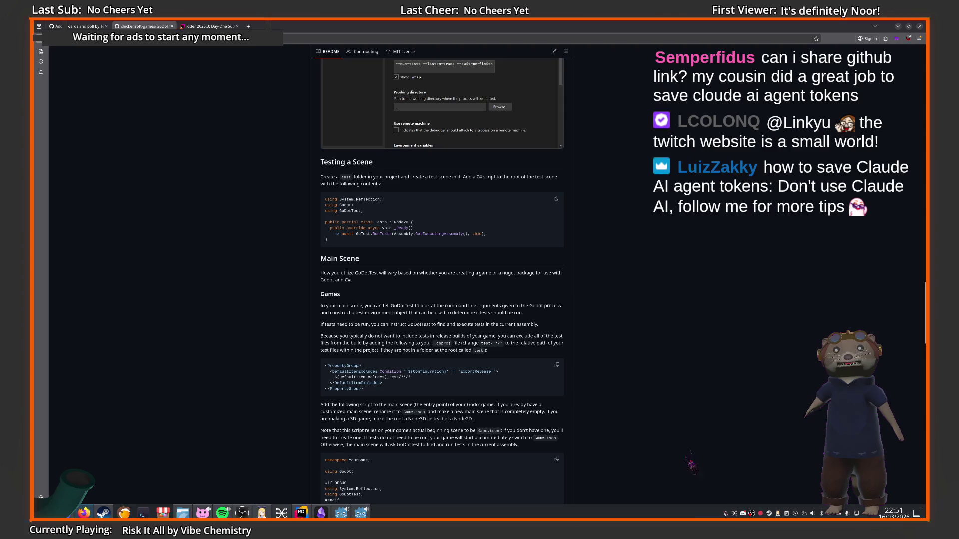
pyautogui.scroll(-1, 270, 367)
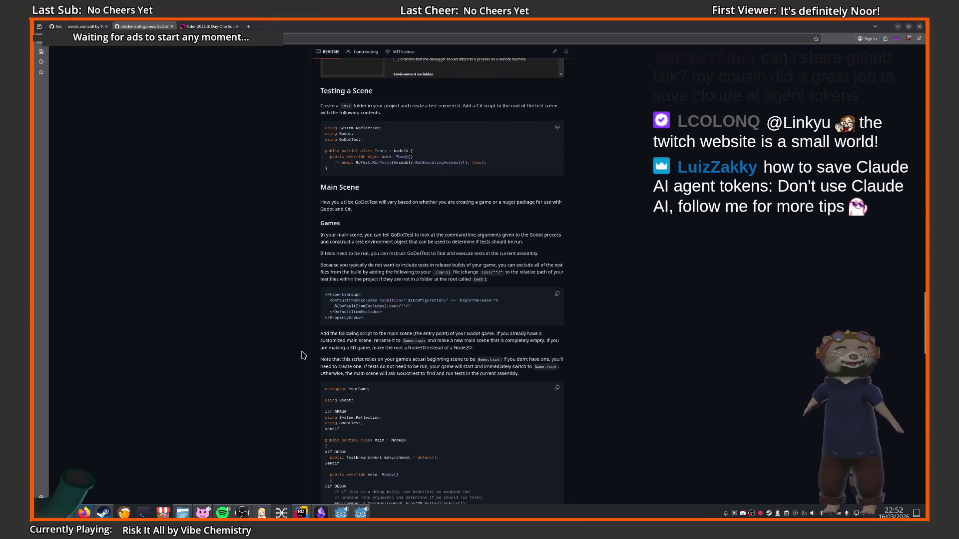
pyautogui.scroll(-1, 340, 247)
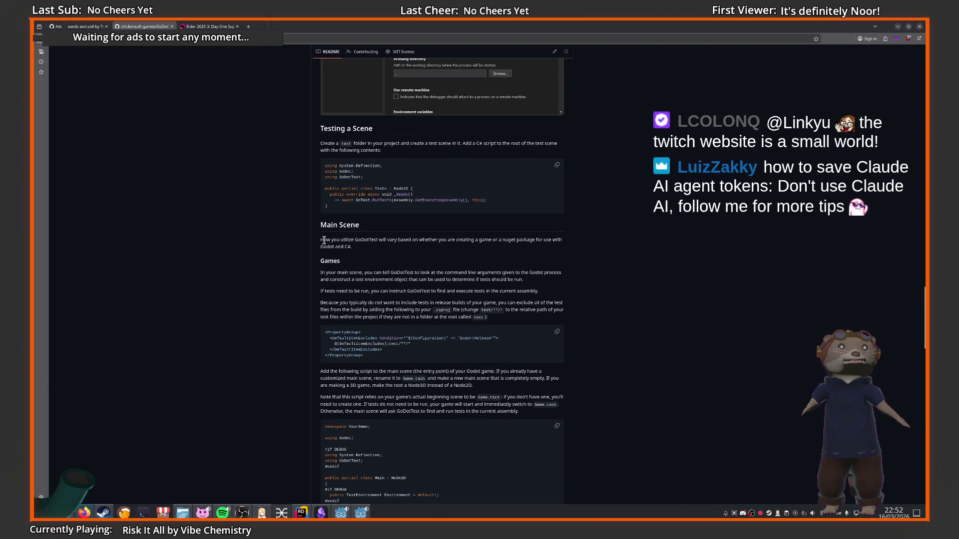
pyautogui.moveTo(324, 240); pyautogui.dragTo(419, 239)
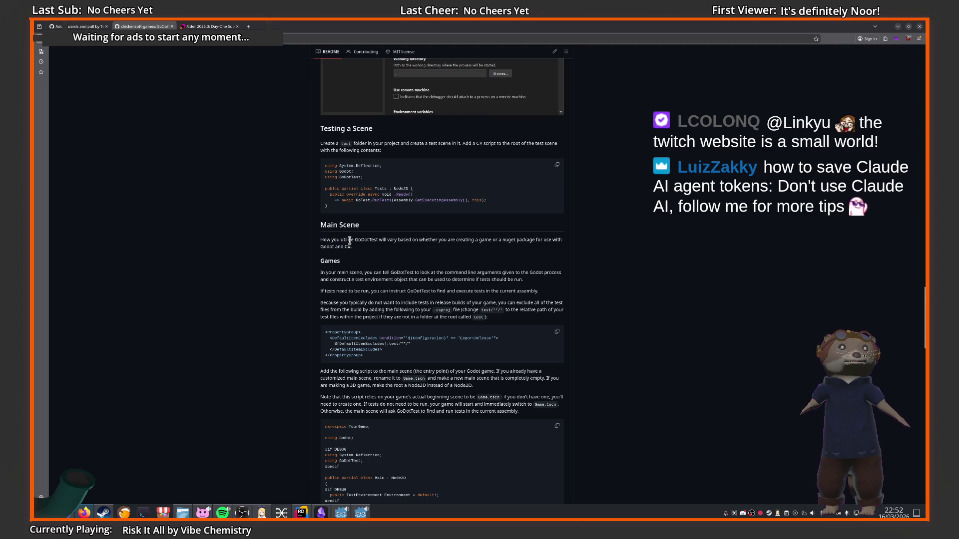
pyautogui.moveTo(357, 240); pyautogui.dragTo(566, 249)
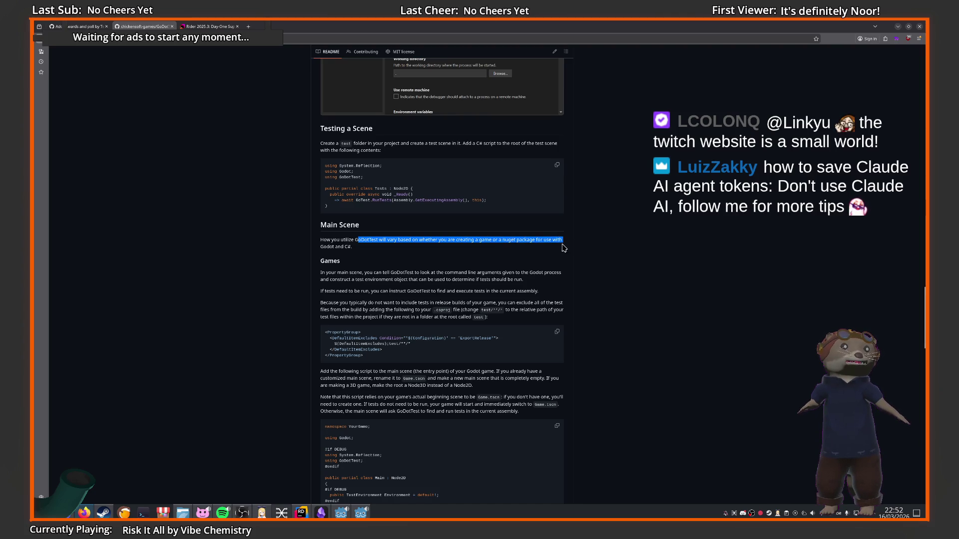
pyautogui.click(476, 260)
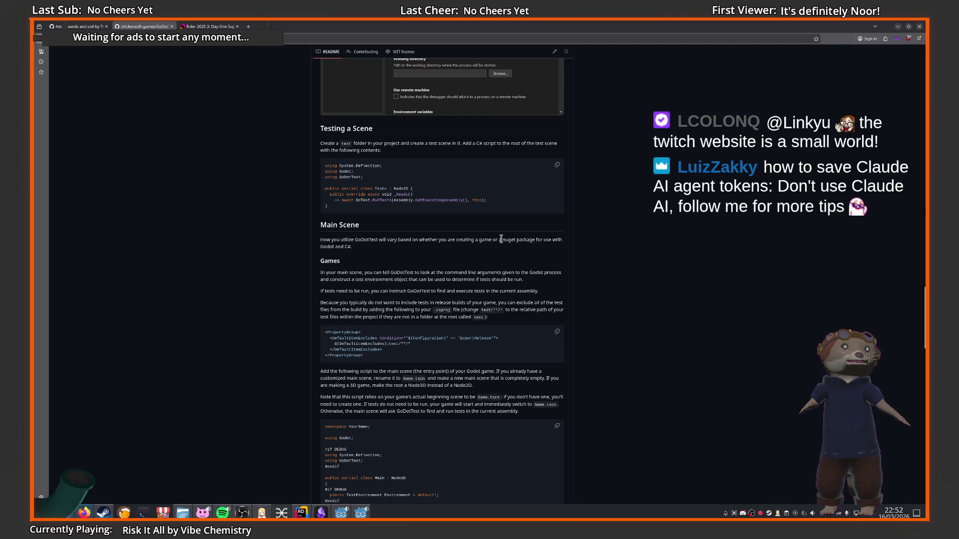
pyautogui.moveTo(501, 239); pyautogui.dragTo(567, 240)
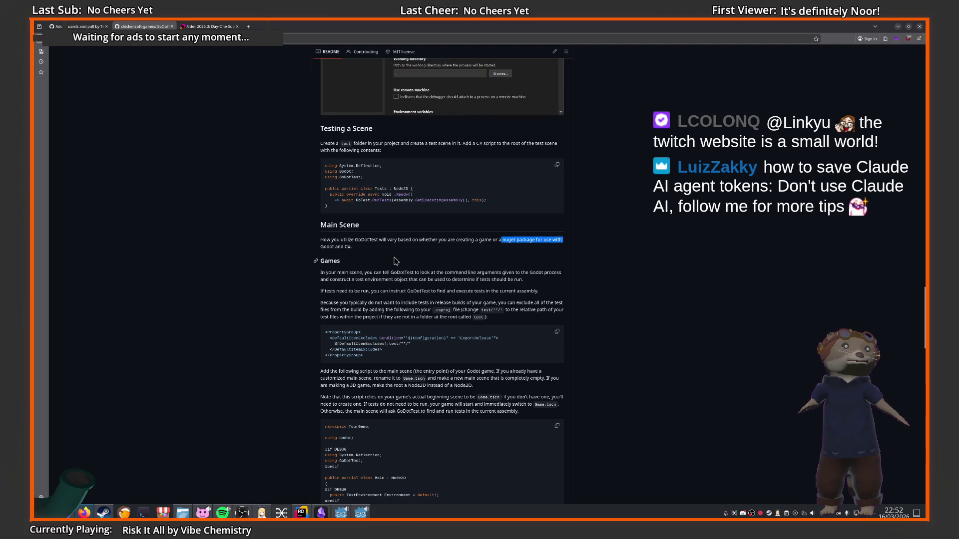
pyautogui.moveTo(353, 246); pyautogui.dragTo(350, 246)
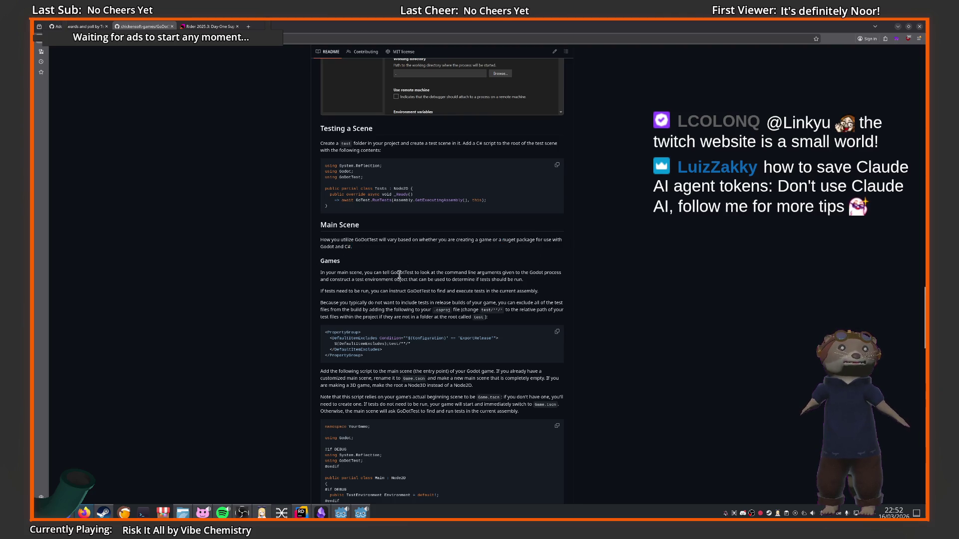
pyautogui.scroll(-8, 400, 276)
pyautogui.moveTo(322, 264); pyautogui.dragTo(440, 261)
pyautogui.moveTo(483, 262); pyautogui.dragTo(569, 267)
pyautogui.click(475, 283)
pyautogui.moveTo(325, 272); pyautogui.dragTo(391, 273)
pyautogui.click(411, 271)
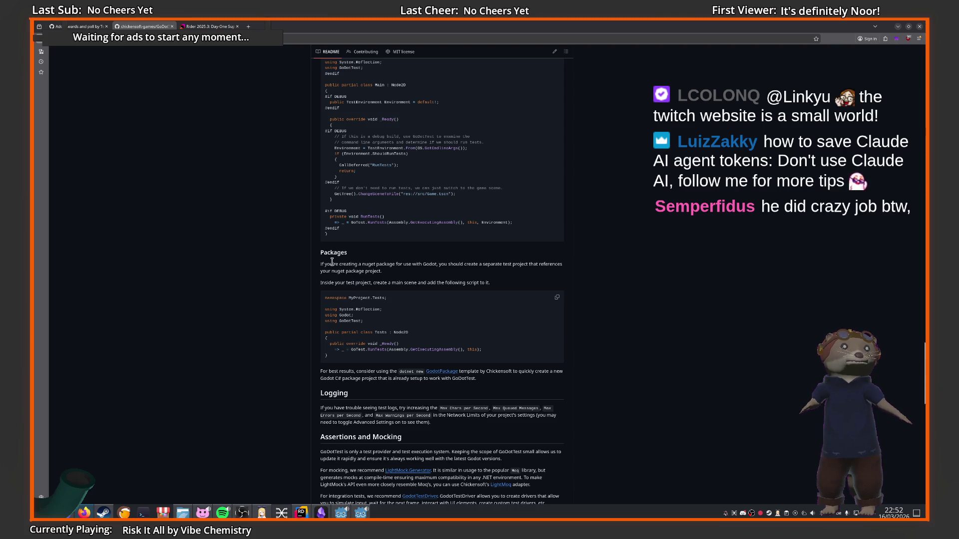
# Highlight the README's separate-test-project and main-scene lines, then bring the Godot editor forward
pyautogui.moveTo(332, 262); pyautogui.dragTo(575, 269)
pyautogui.click(462, 264)
pyautogui.click(361, 278)
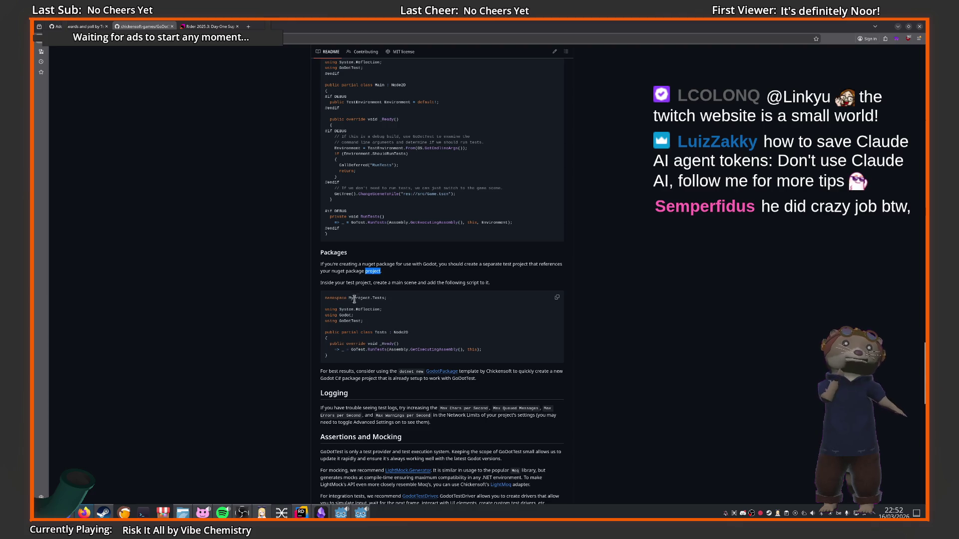
pyautogui.moveTo(373, 282); pyautogui.dragTo(492, 283)
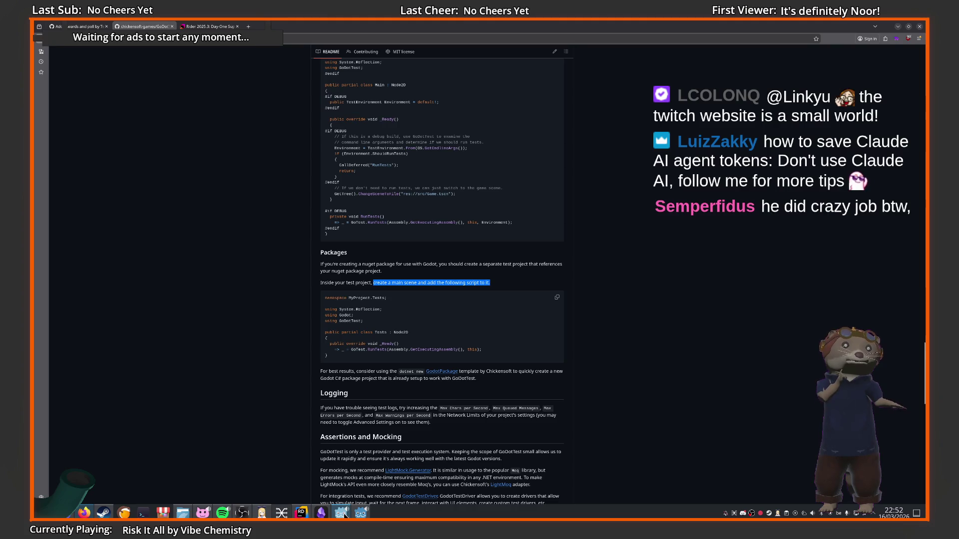
pyautogui.moveTo(361, 513)
pyautogui.click(360, 472)
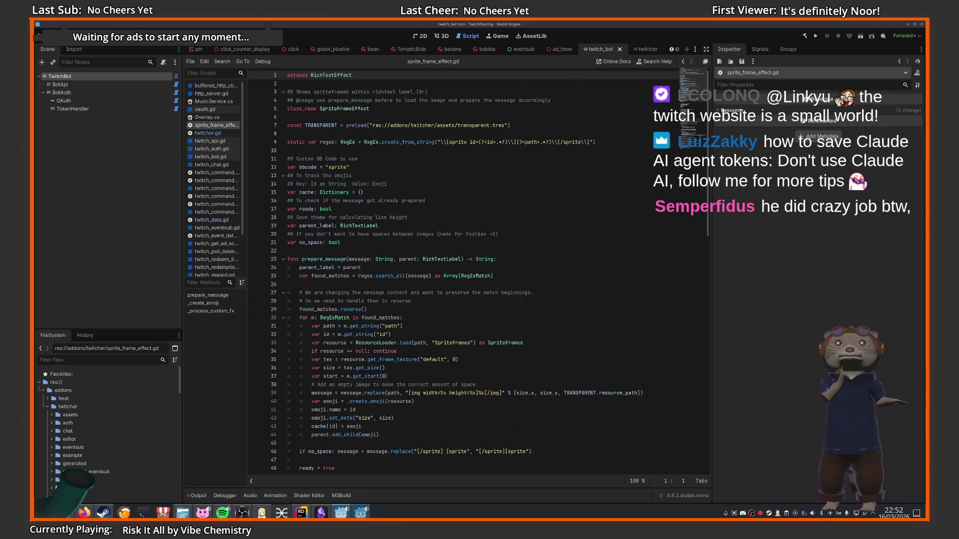
# Open a new Godot project-list window and remove the Missing Project entry
pyautogui.rightClick(361, 513)
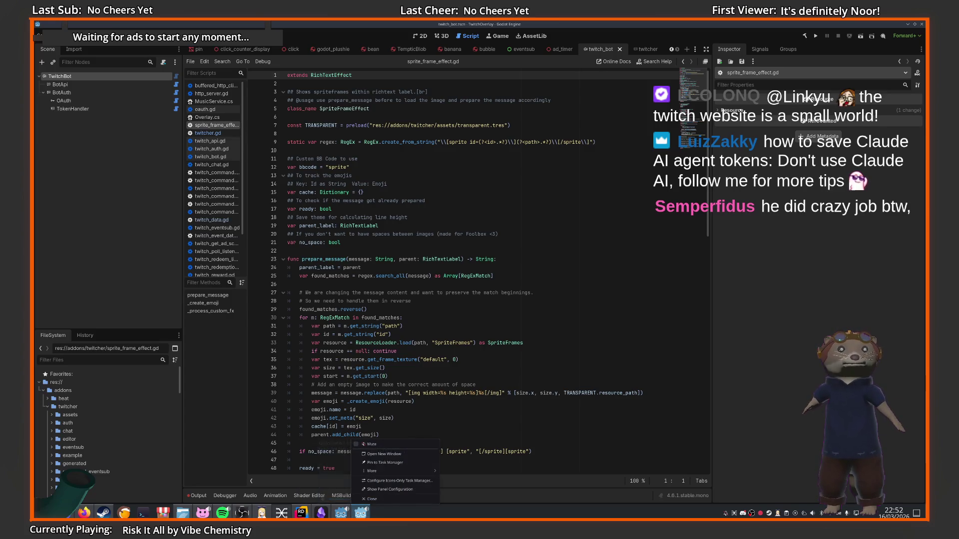
pyautogui.click(383, 456)
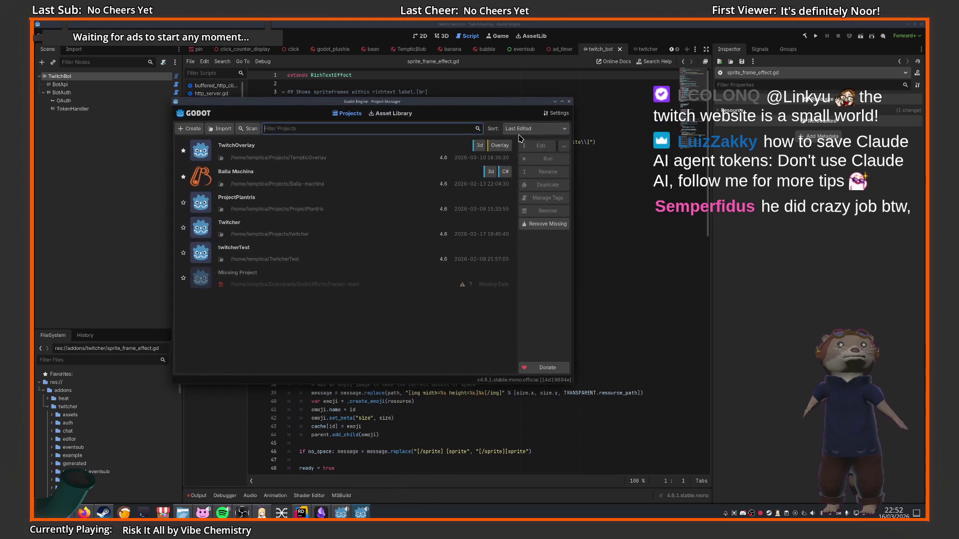
pyautogui.click(190, 128)
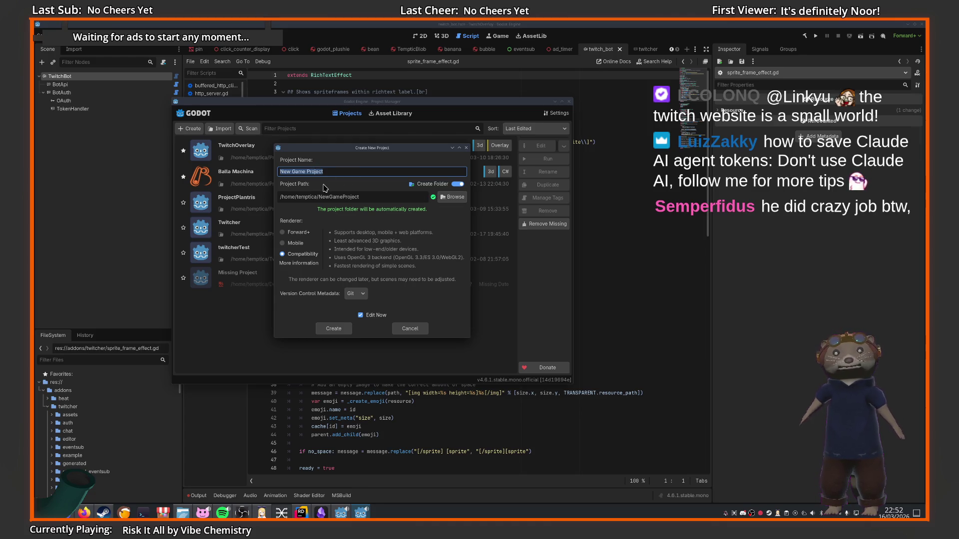
pyautogui.write('TwitcherSharpTest')
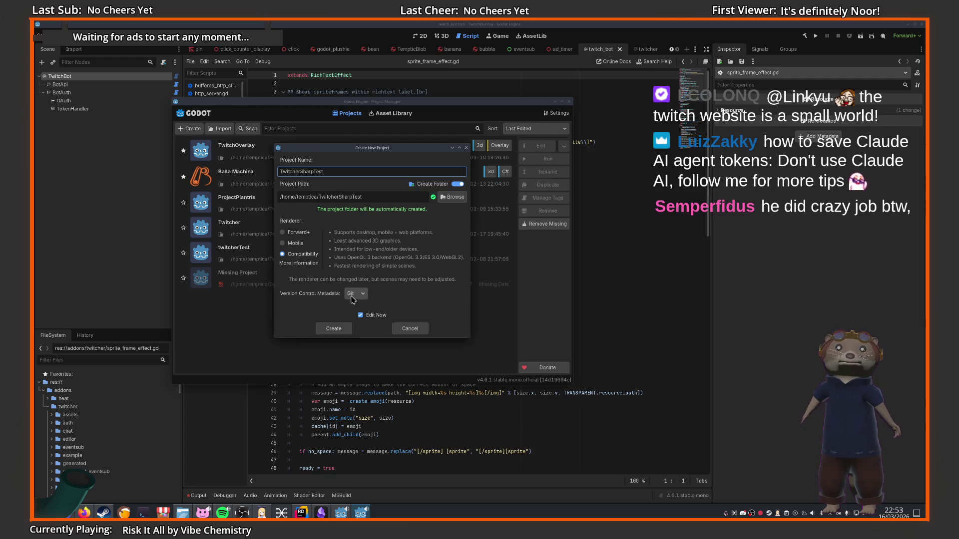
pyautogui.moveTo(400, 156)
pyautogui.mouseDown()
pyautogui.moveTo(295, 204)
pyautogui.moveTo(265, 195)
pyautogui.moveTo(291, 253)
pyautogui.moveTo(265, 220)
pyautogui.moveTo(327, 210)
pyautogui.moveTo(290, 227)
pyautogui.mouseUp()
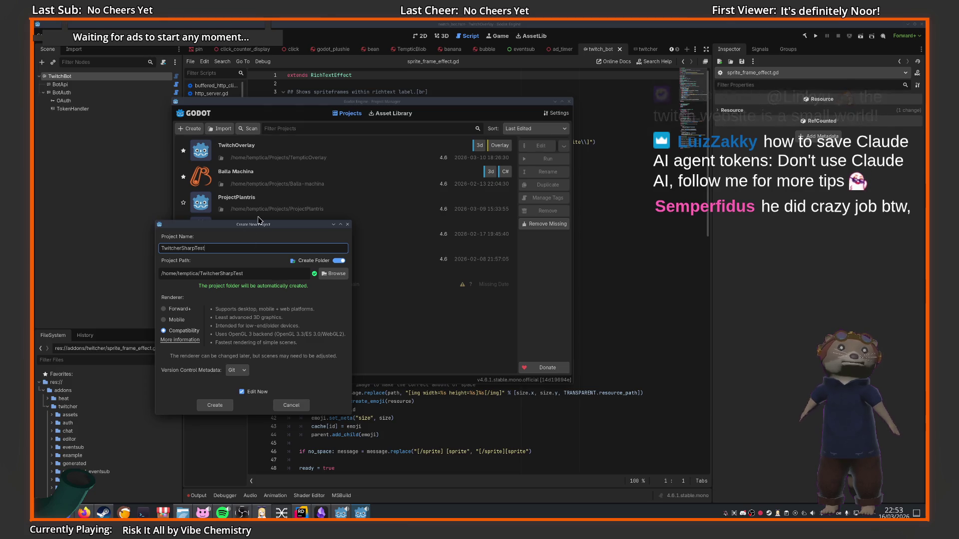
pyautogui.moveTo(259, 225)
pyautogui.mouseDown()
pyautogui.moveTo(709, 217)
pyautogui.moveTo(517, 233)
pyautogui.mouseUp()
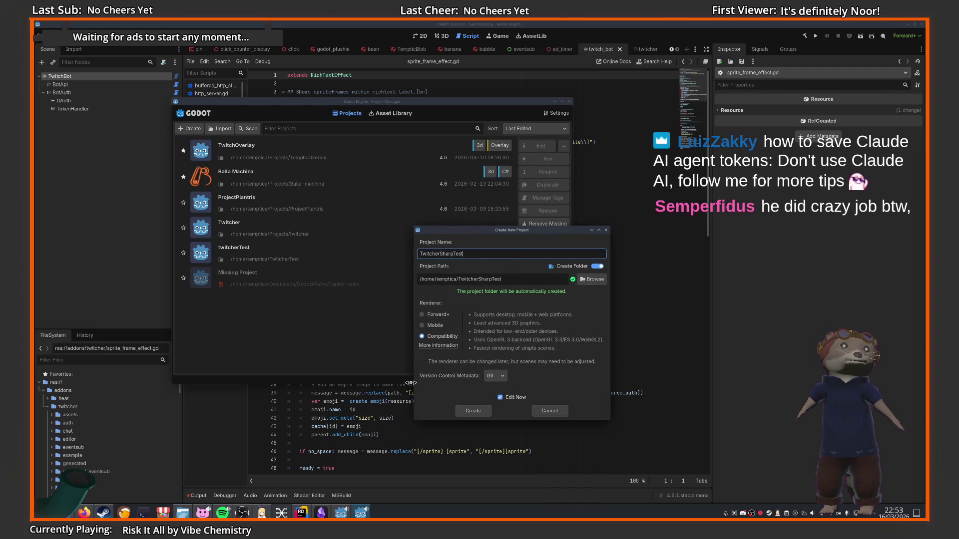
pyautogui.click(555, 412)
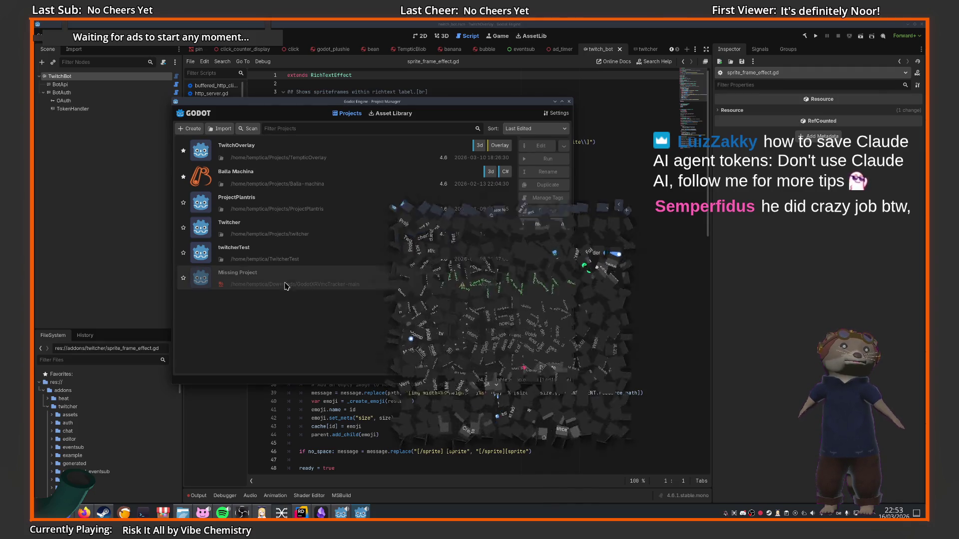
pyautogui.rightClick(466, 283)
pyautogui.click(494, 367)
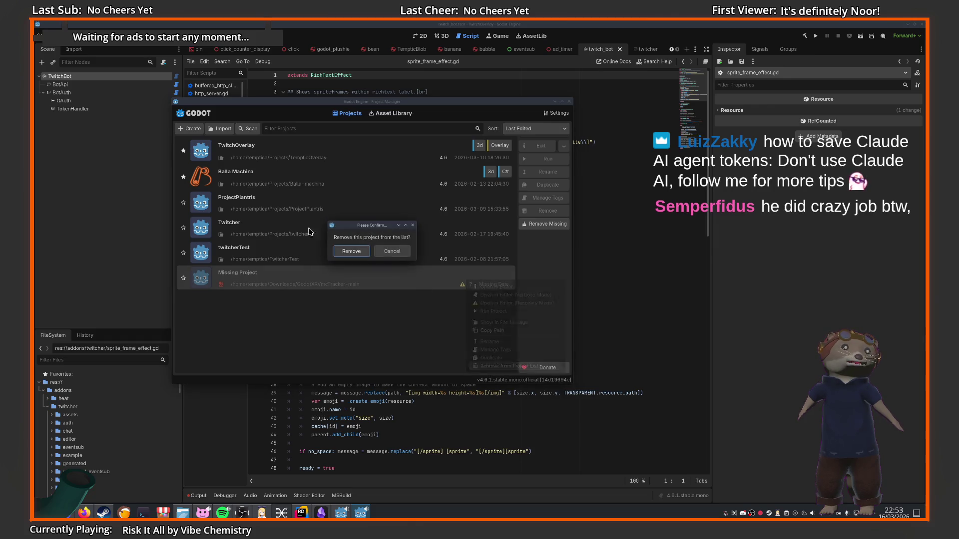
pyautogui.click(351, 250)
# Create the TwitcherSharpTest project inside the Projects folder
pyautogui.click(198, 129)
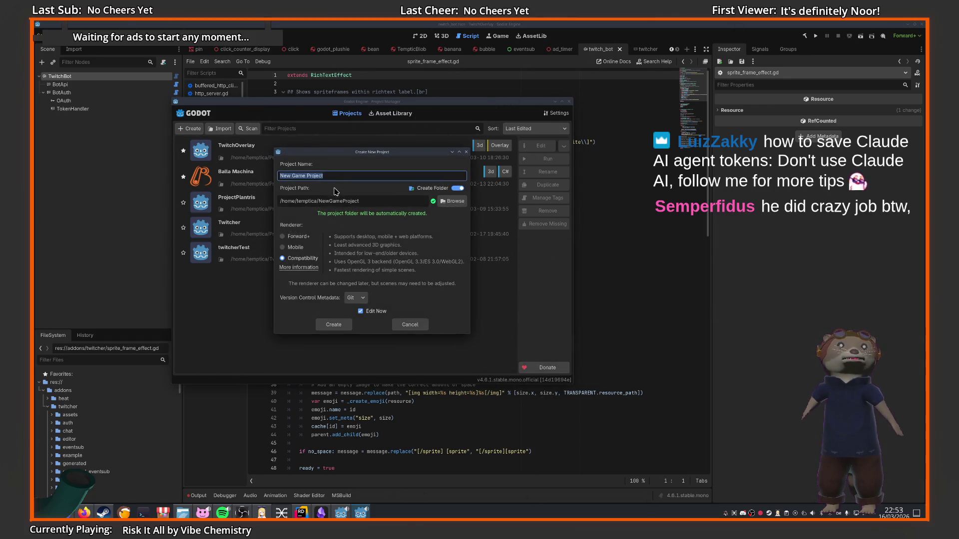
pyautogui.write('Twitcher')
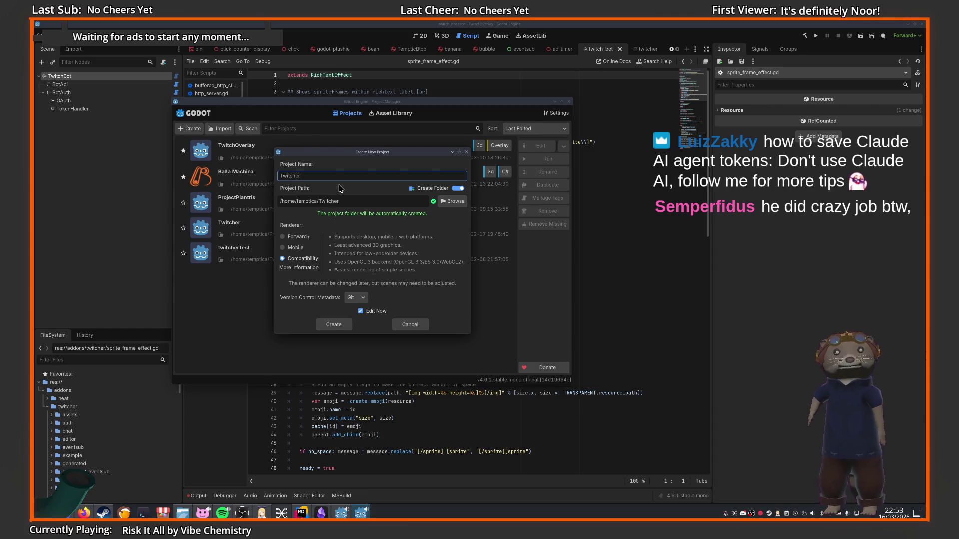
pyautogui.write('SharpTest')
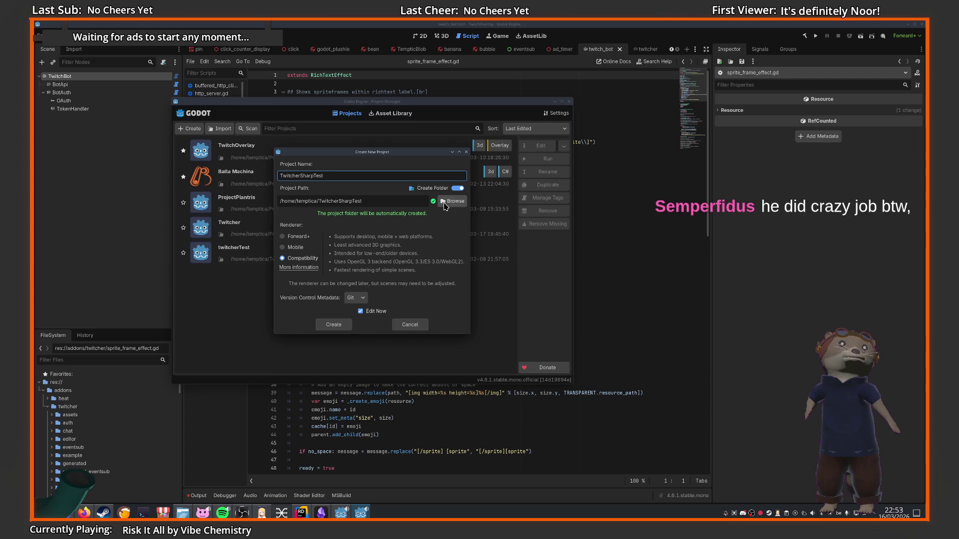
pyautogui.click(452, 201)
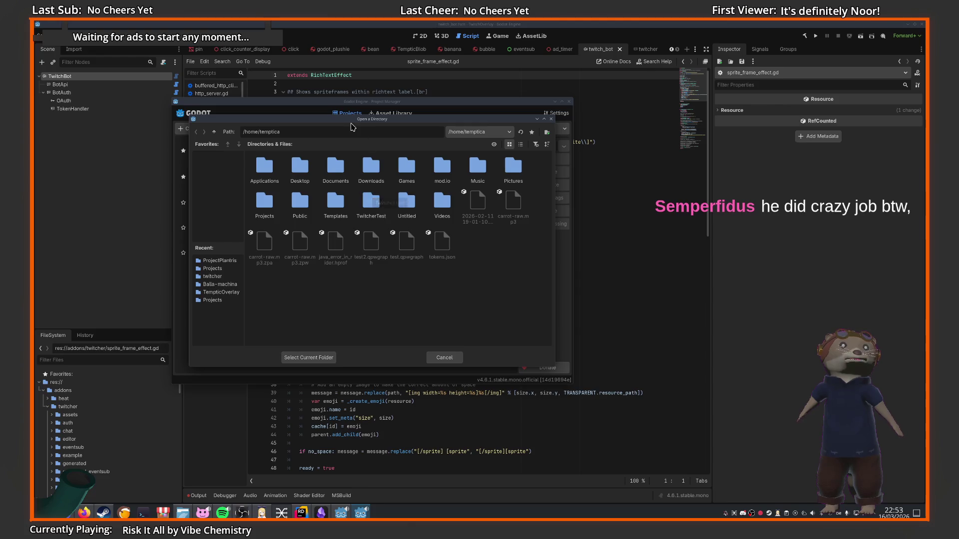
pyautogui.moveTo(412, 122)
pyautogui.mouseDown()
pyautogui.moveTo(412, 404)
pyautogui.moveTo(400, 184)
pyautogui.moveTo(405, 92)
pyautogui.mouseUp()
pyautogui.click(376, 177)
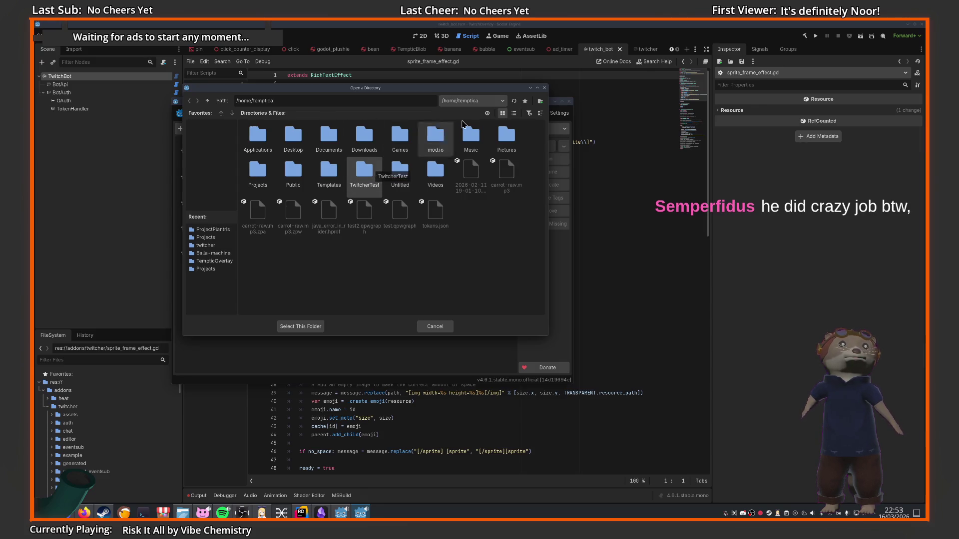
pyautogui.doubleClick(258, 172)
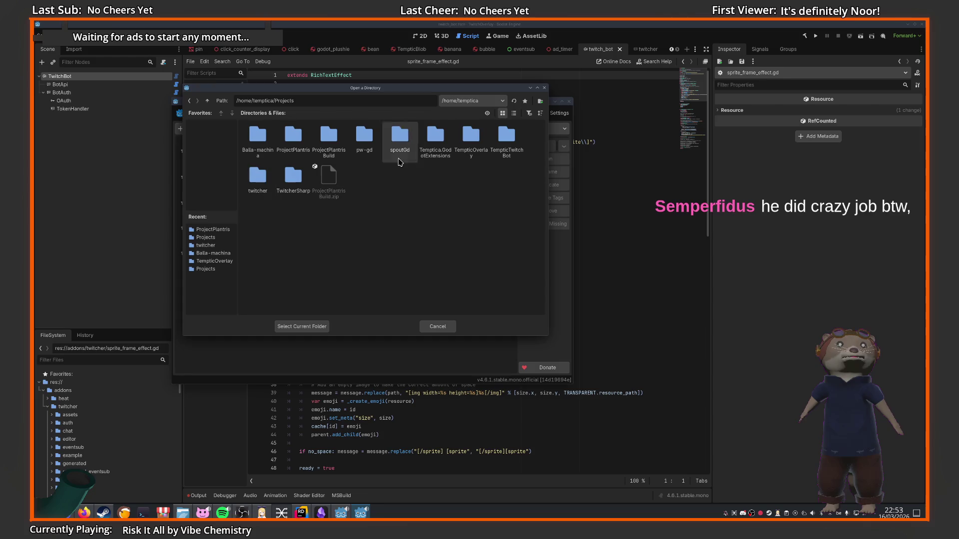
pyautogui.click(297, 327)
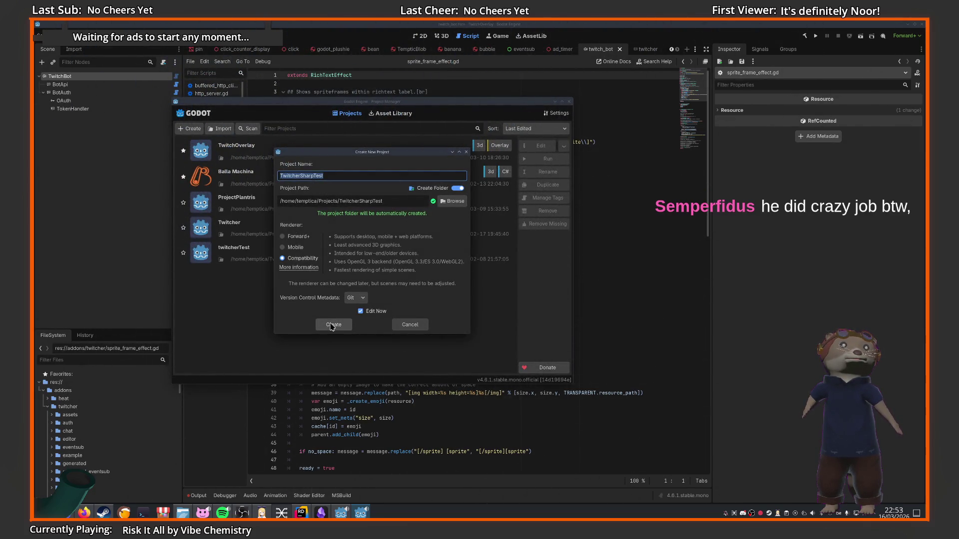
pyautogui.click(331, 326)
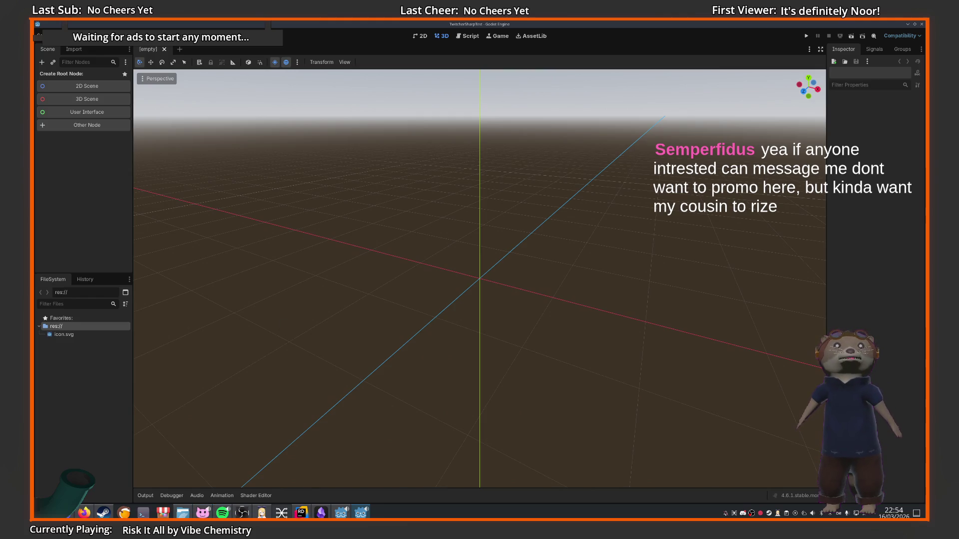
# Maximize the new project's editor window, then switch to Rider
pyautogui.moveTo(103, 514)
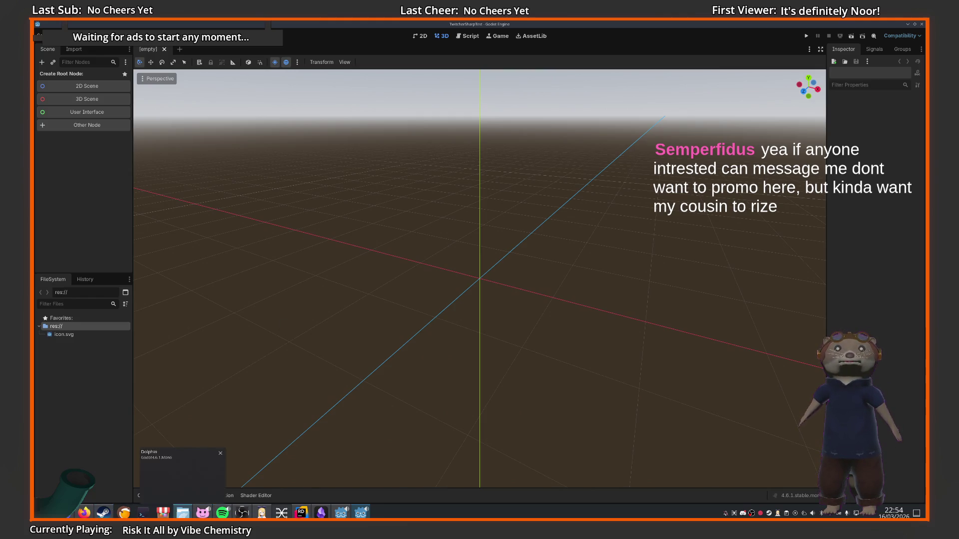
pyautogui.moveTo(303, 100); pyautogui.dragTo(436, 300)
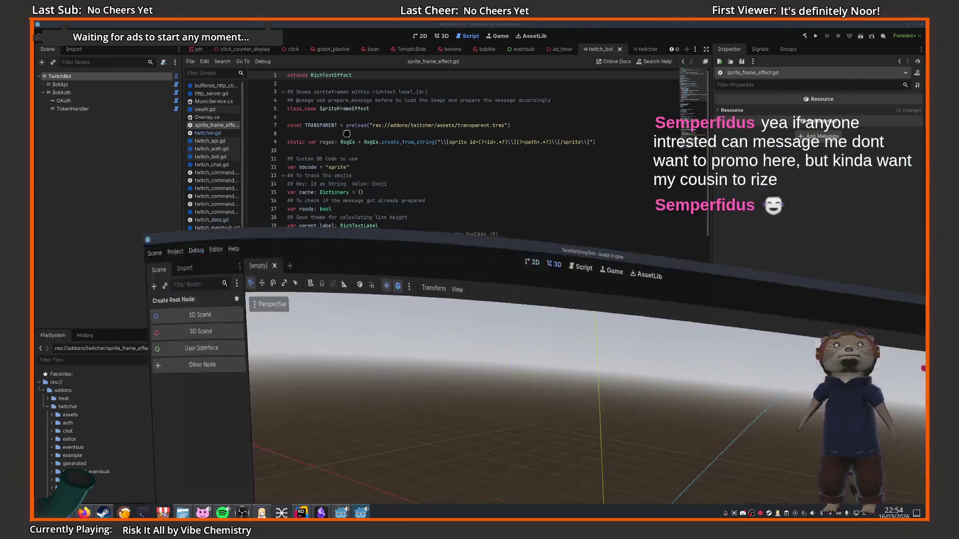
pyautogui.press('super+Up')
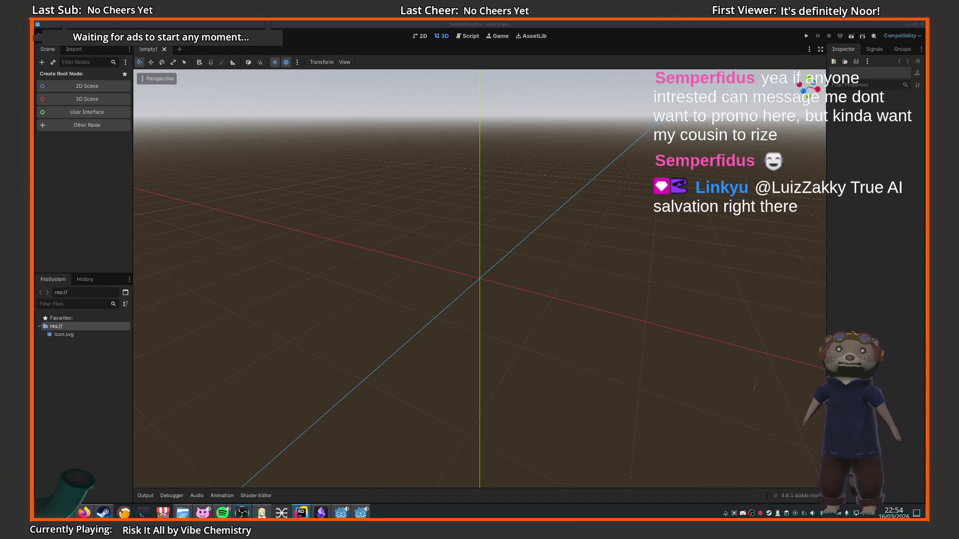
pyautogui.click(301, 512)
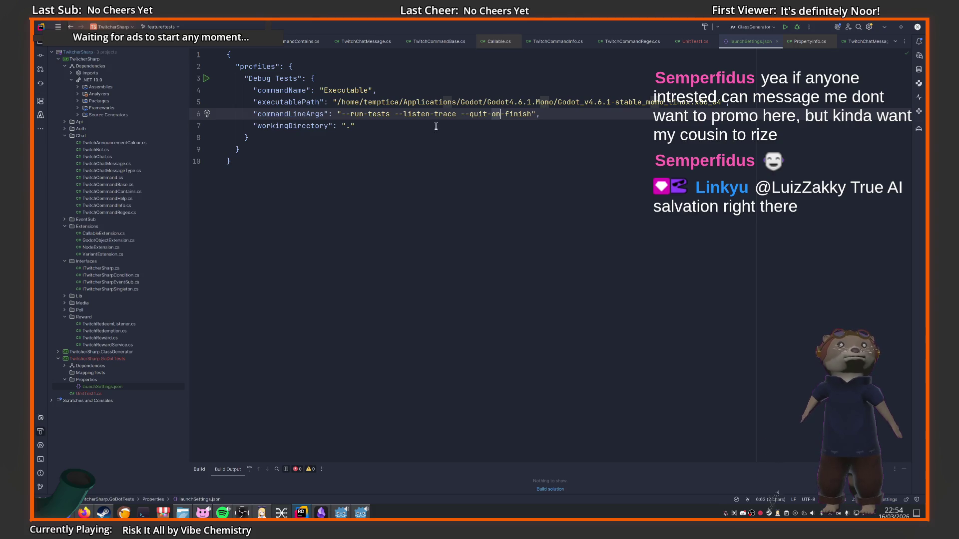
# Delete UnitTest1.cs from the test project and go back to the Godot editor
pyautogui.click(353, 126)
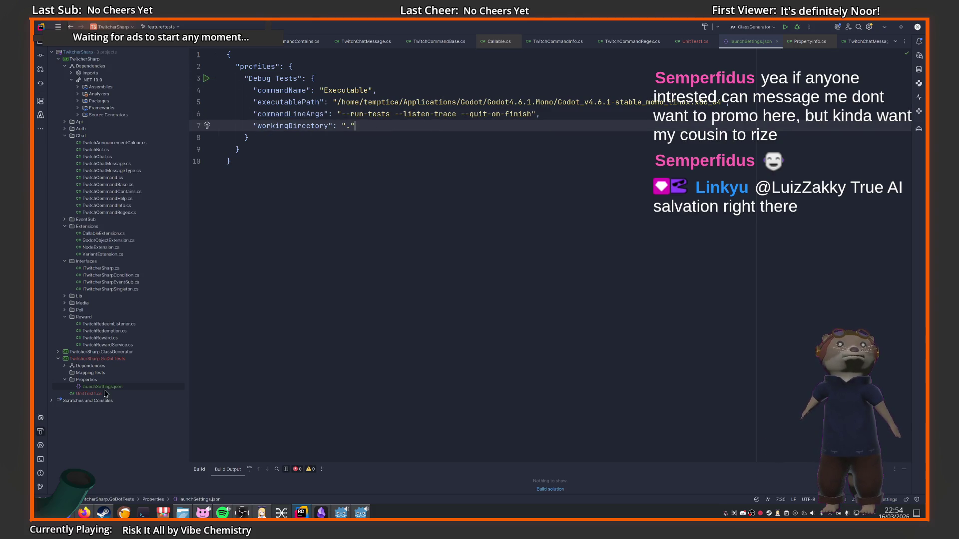
pyautogui.click(78, 395)
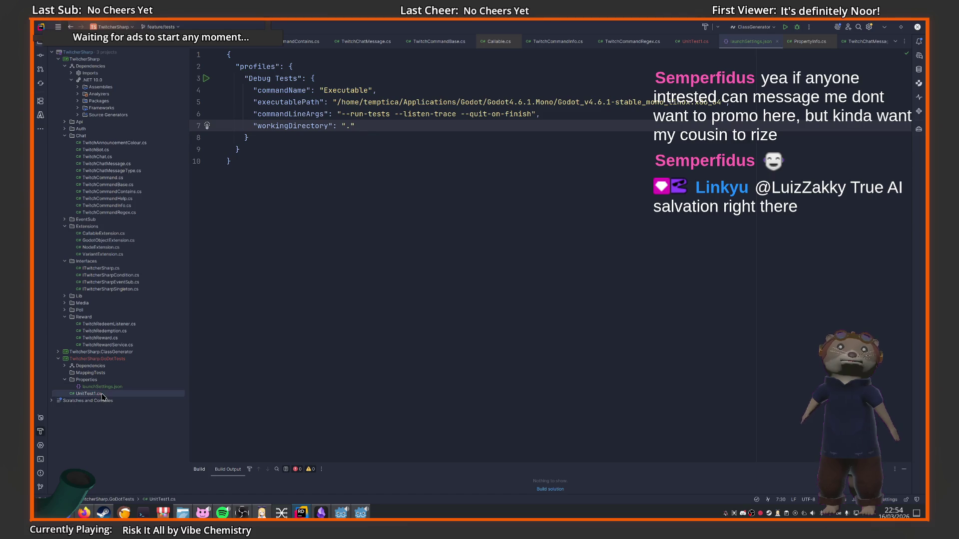
pyautogui.press('Delete')
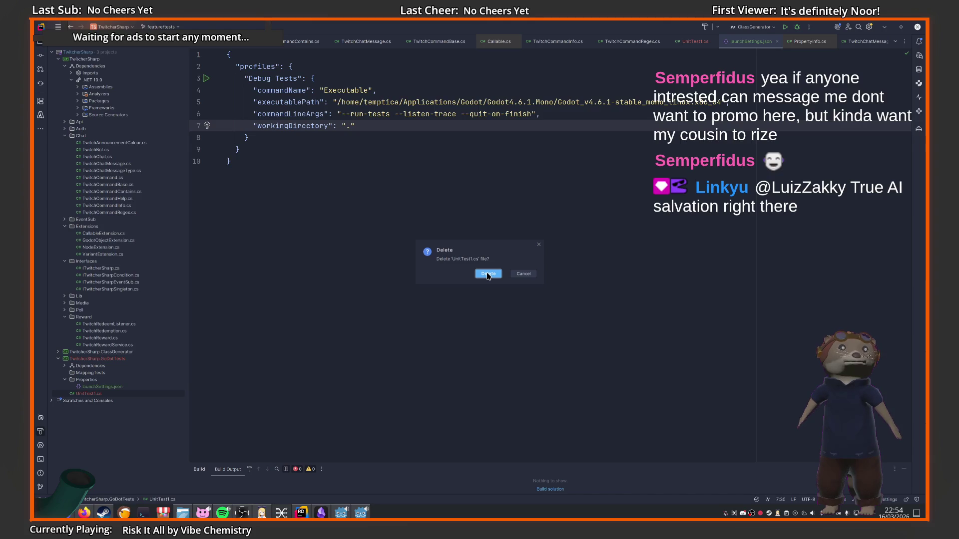
pyautogui.click(488, 275)
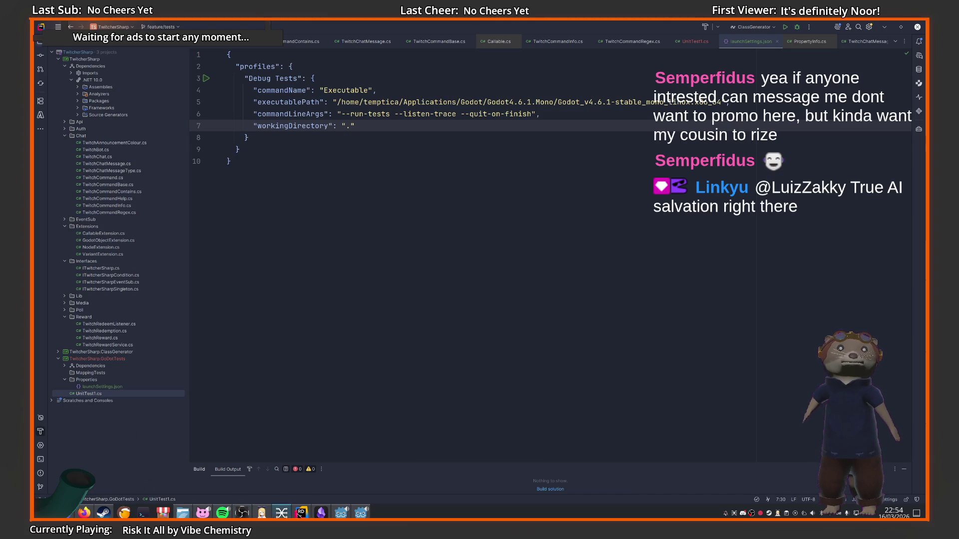
pyautogui.click(361, 513)
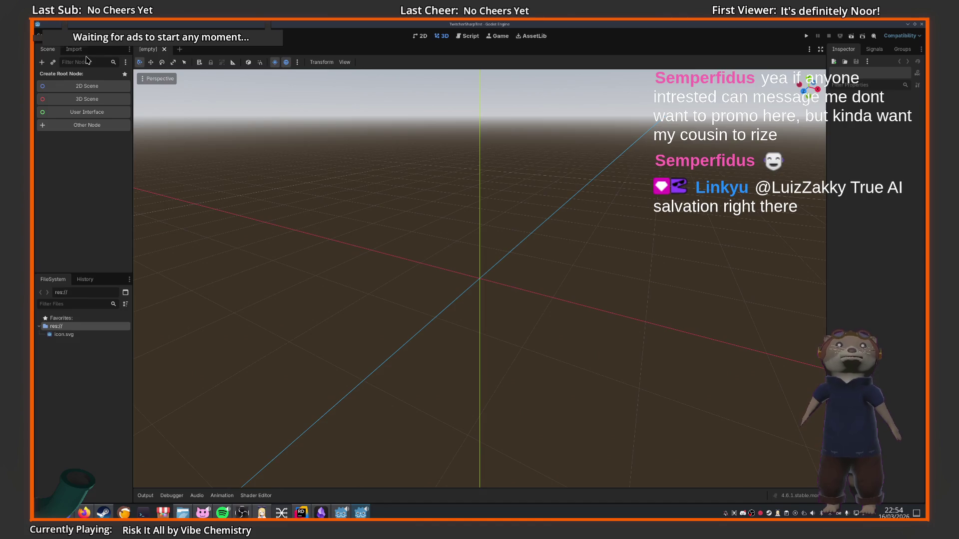
# Create the project's C# solution and start a 3D scene with a Node3D root
pyautogui.click(64, 36)
pyautogui.moveTo(84, 115)
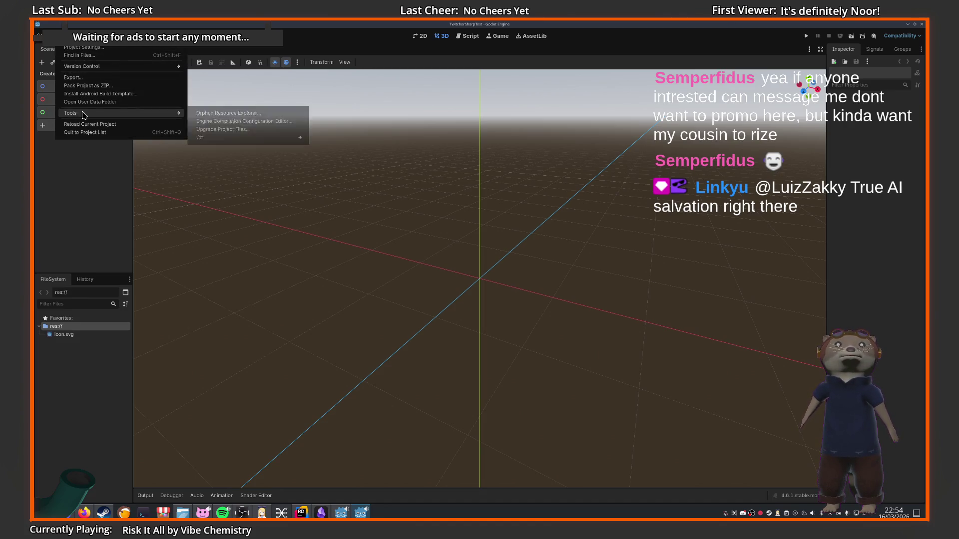
pyautogui.moveTo(245, 137)
pyautogui.click(332, 138)
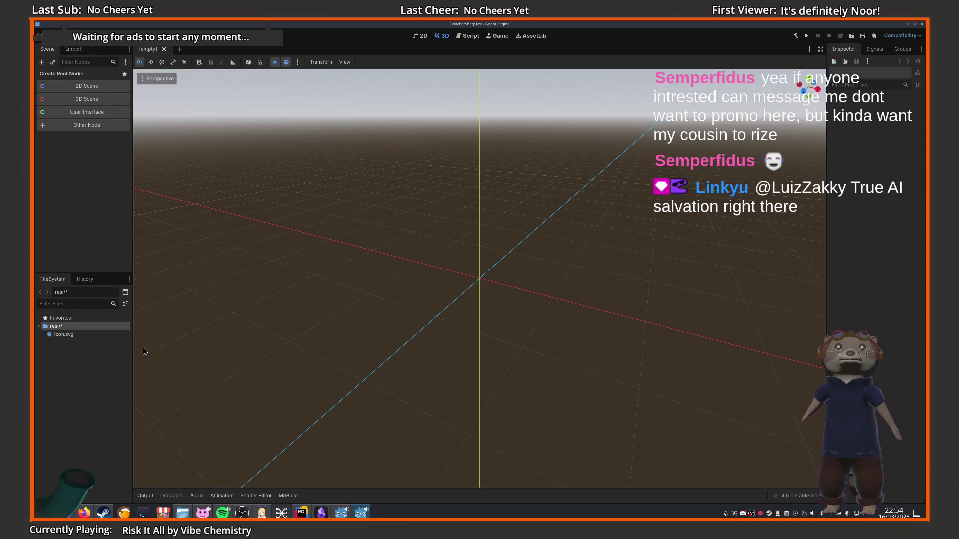
pyautogui.click(99, 100)
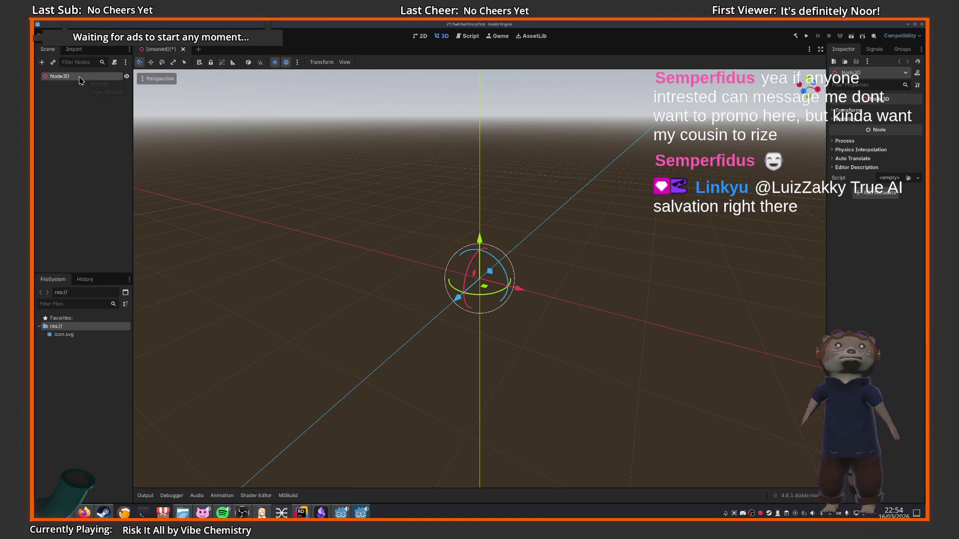
# Attach a C# script res://TestMain.cs to Node3D, replacing the first GDScript attempt
pyautogui.click(114, 62)
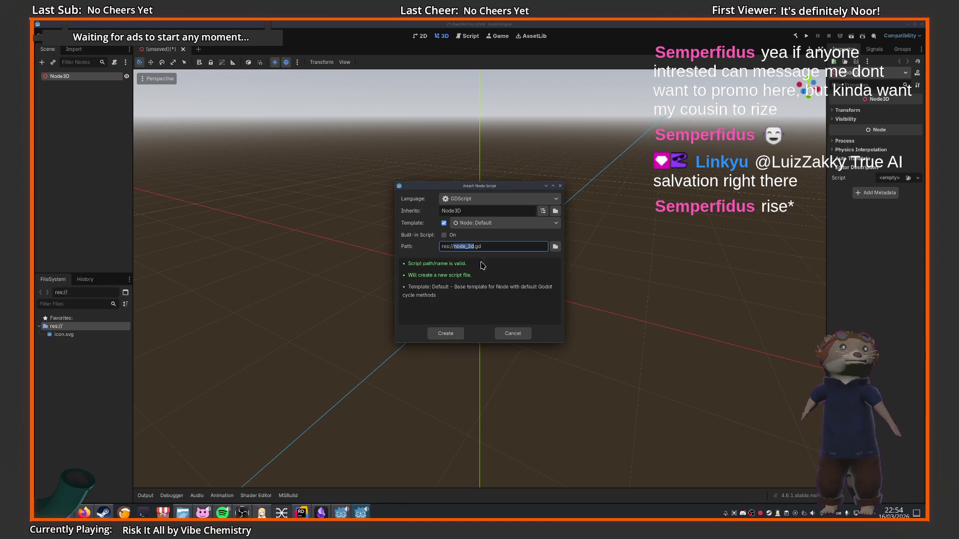
pyautogui.write('Main')
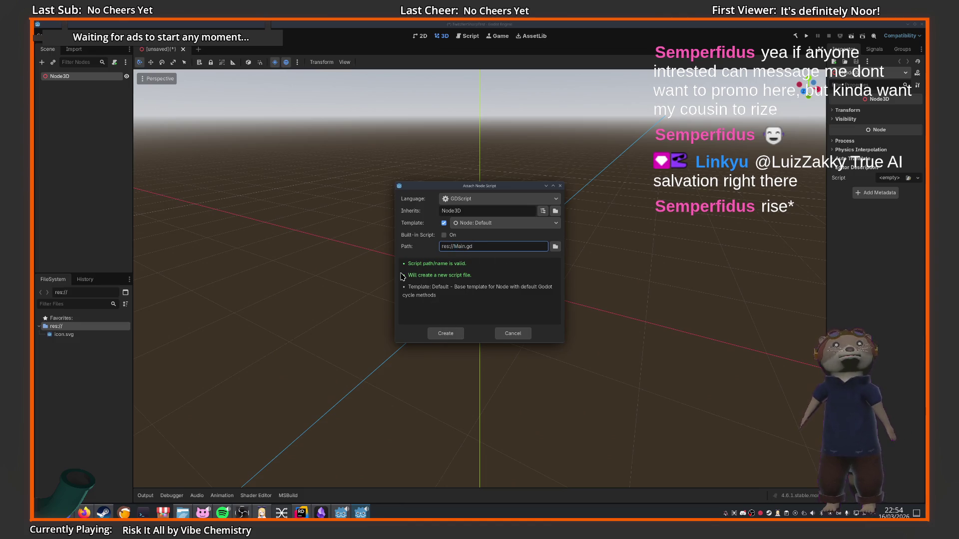
pyautogui.press('BackSpace')
pyautogui.press('BackSpace')
pyautogui.press('BackSpace')
pyautogui.write('TestM')
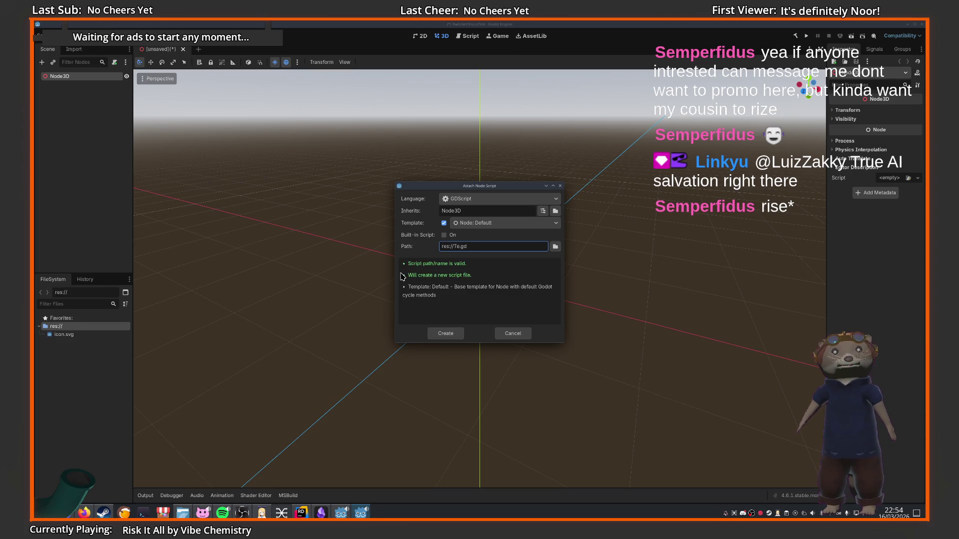
pyautogui.write('ain')
pyautogui.press('Return')
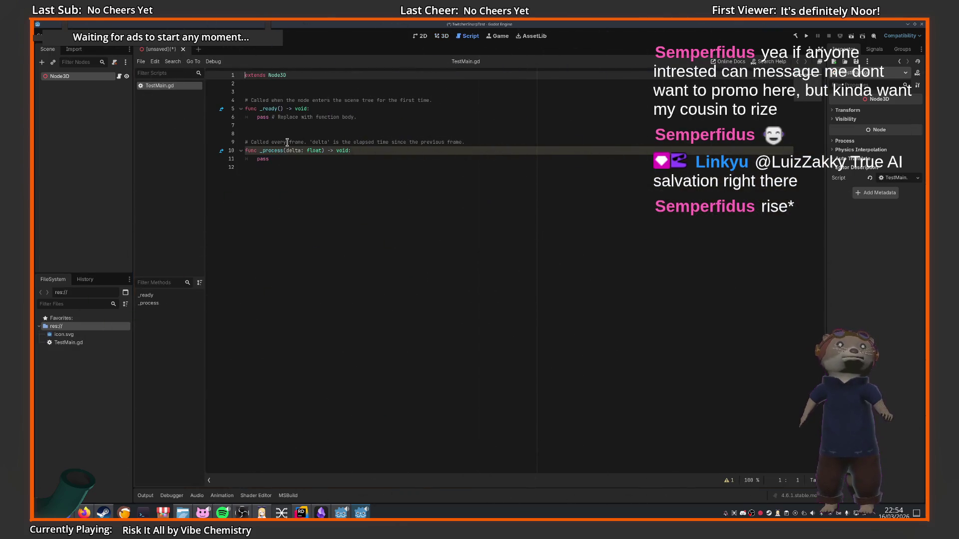
pyautogui.click(114, 62)
pyautogui.click(114, 62)
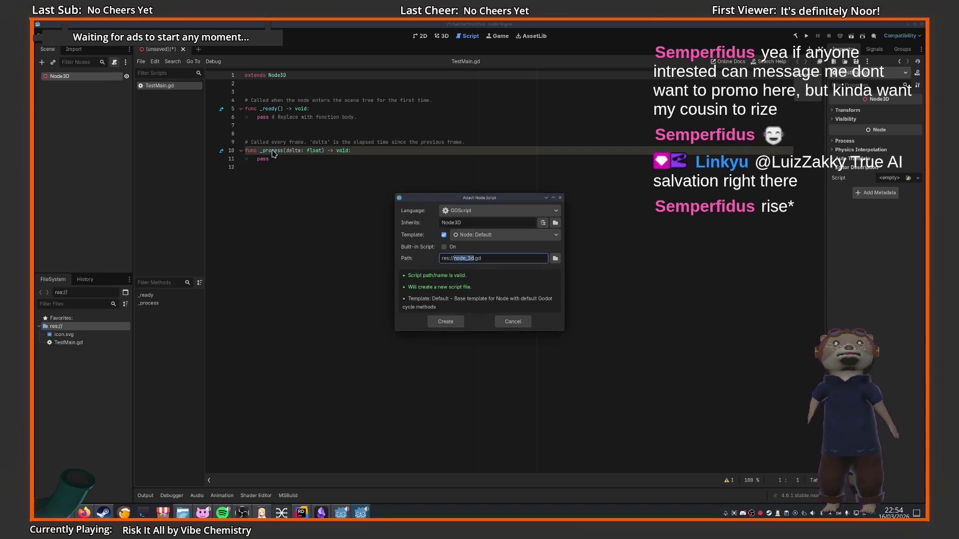
pyautogui.write('TestMa')
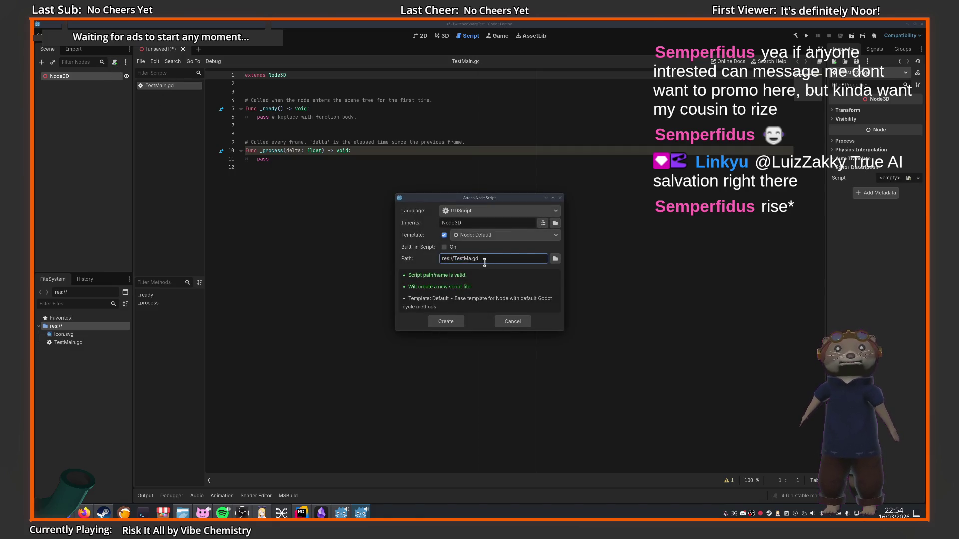
pyautogui.write('in')
pyautogui.click(484, 210)
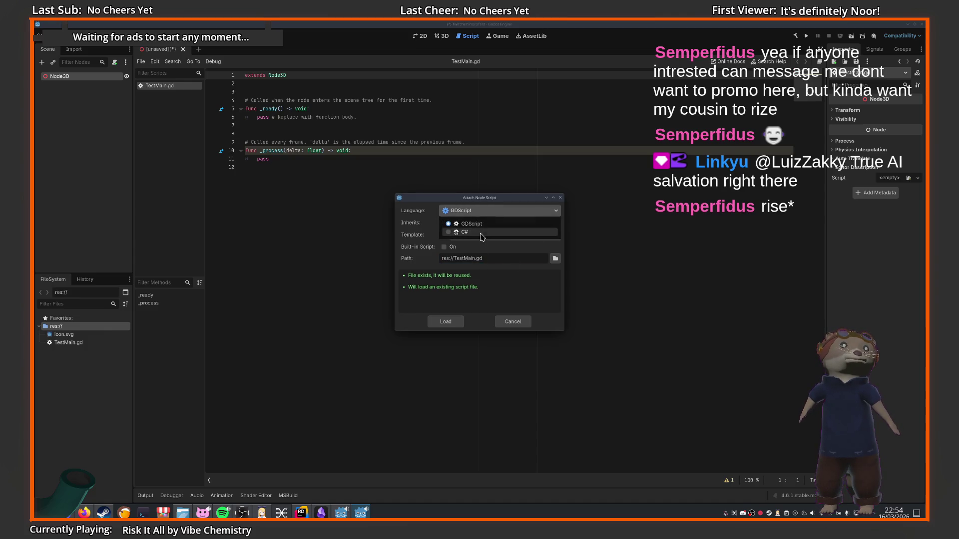
pyautogui.click(479, 228)
pyautogui.click(448, 322)
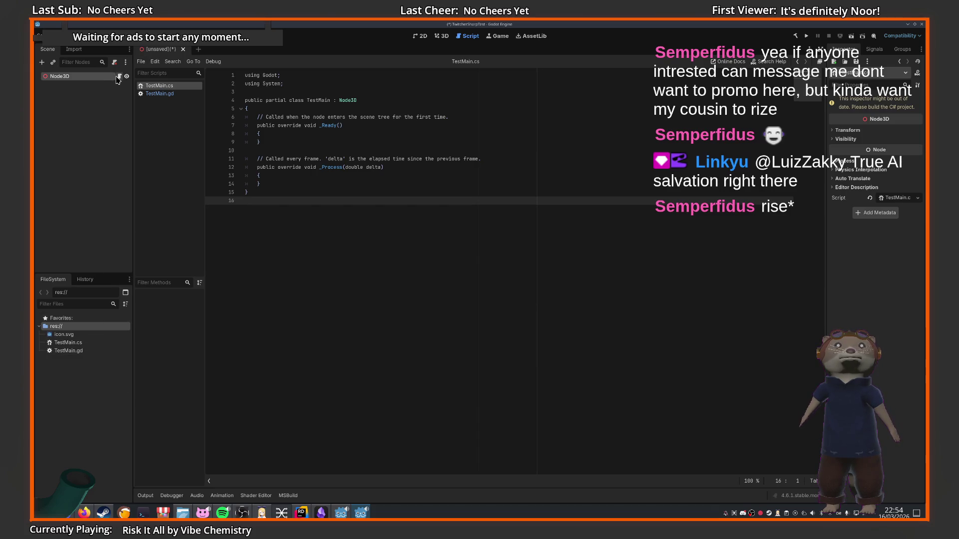
# Save the new scene as TestMain.tscn
pyautogui.click(279, 167)
pyautogui.hotkey('ctrl', 's')
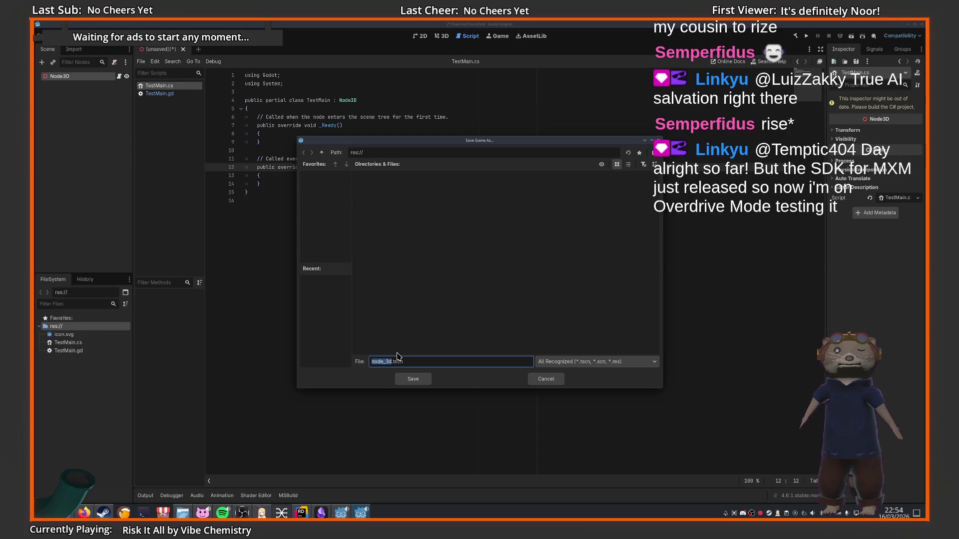
pyautogui.write('TestM')
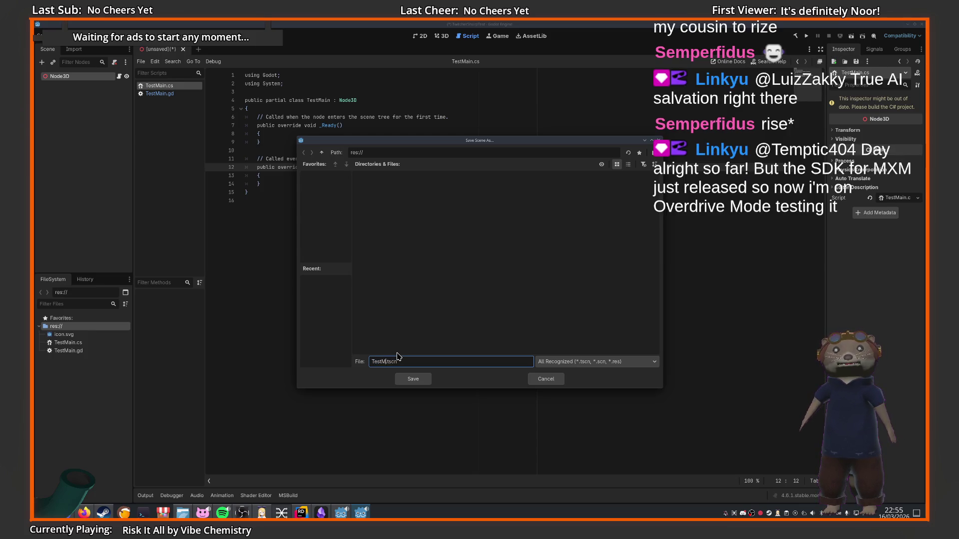
pyautogui.write('ain')
pyautogui.press('Return')
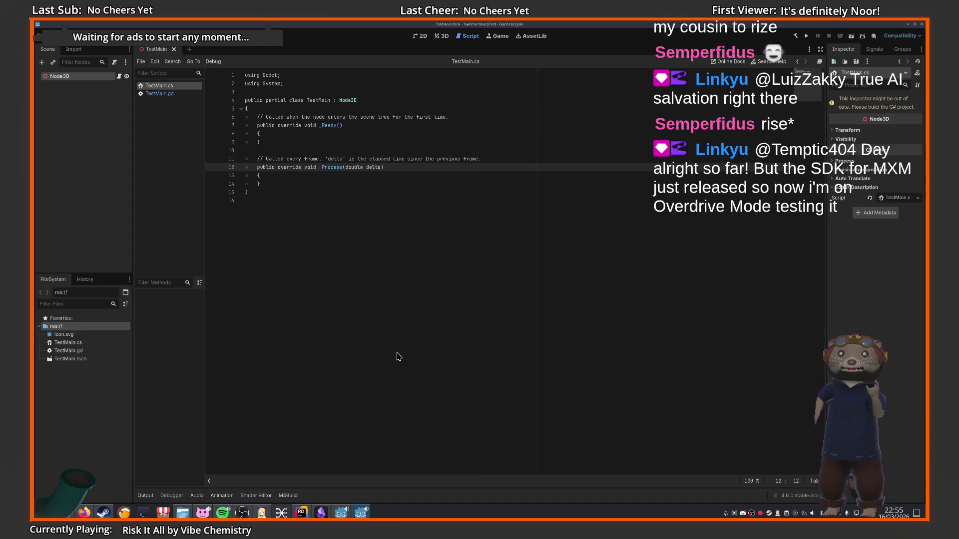
# Delete the leftover TestMain.gd script from the FileSystem, confirming Remove
pyautogui.click(304, 327)
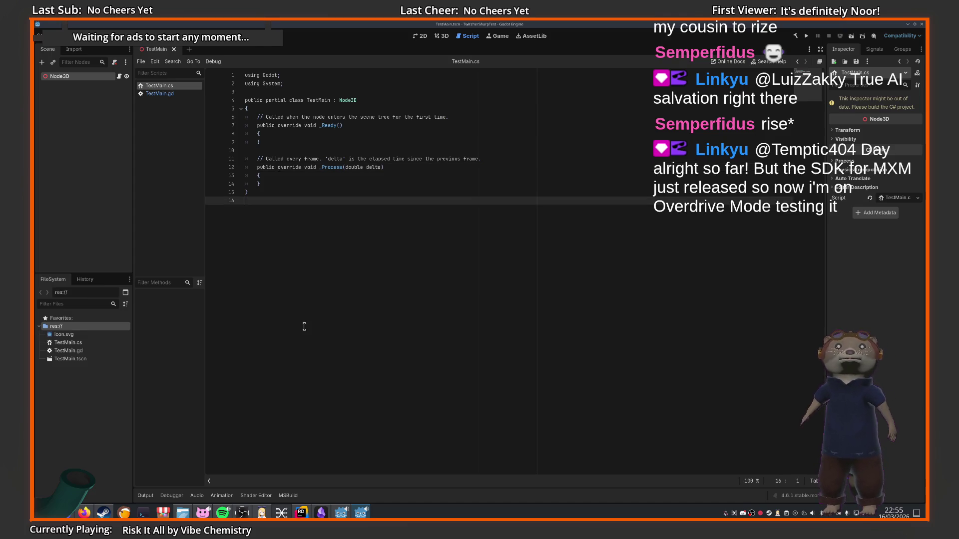
pyautogui.click(83, 353)
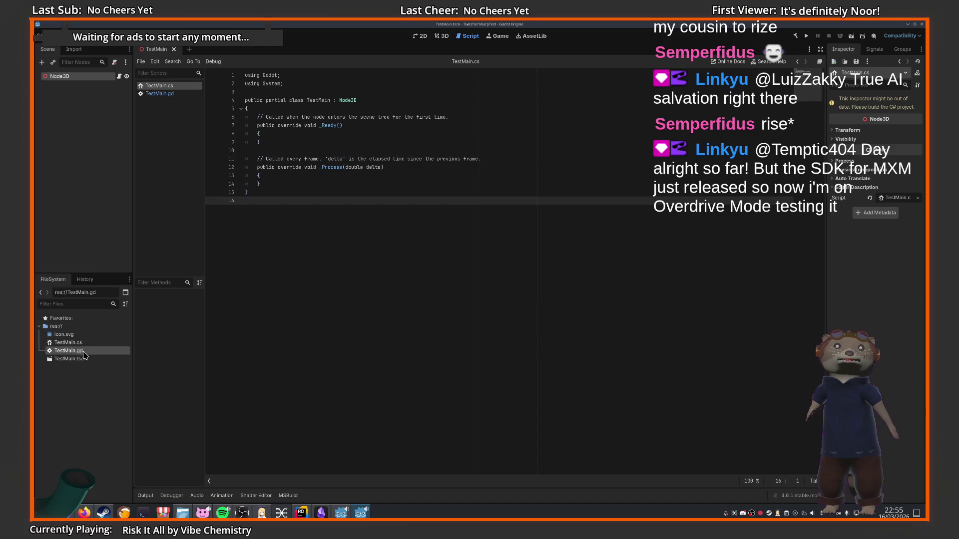
pyautogui.press('Delete')
pyautogui.press('Return')
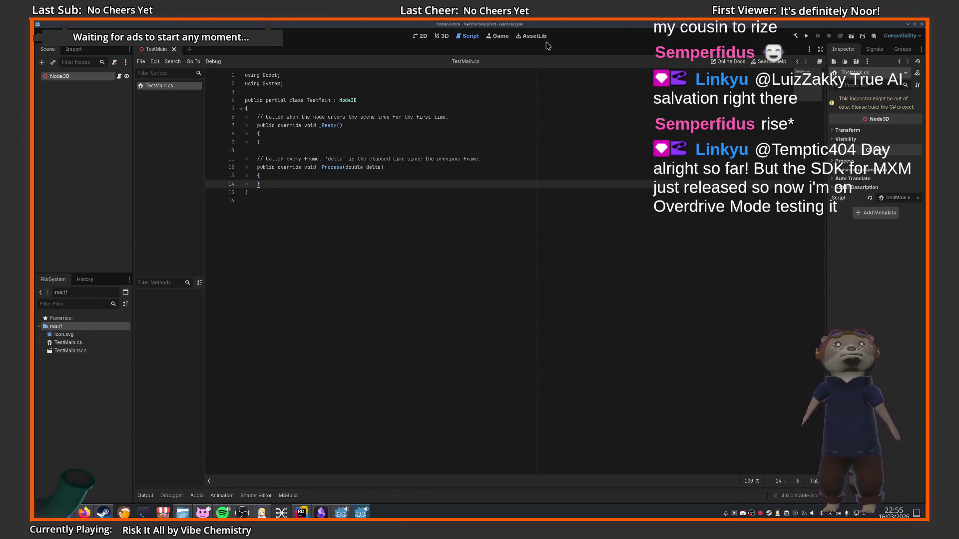
pyautogui.click(75, 36)
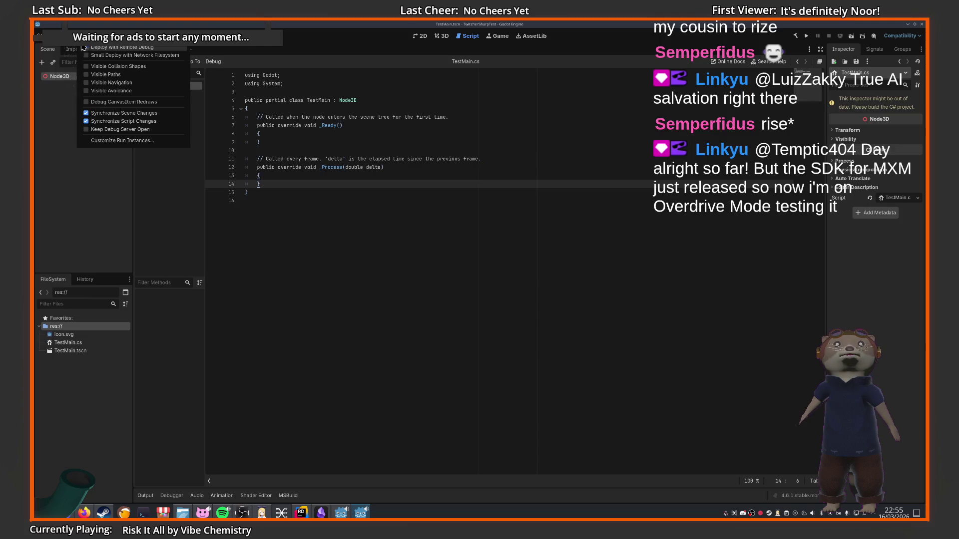
pyautogui.click(74, 47)
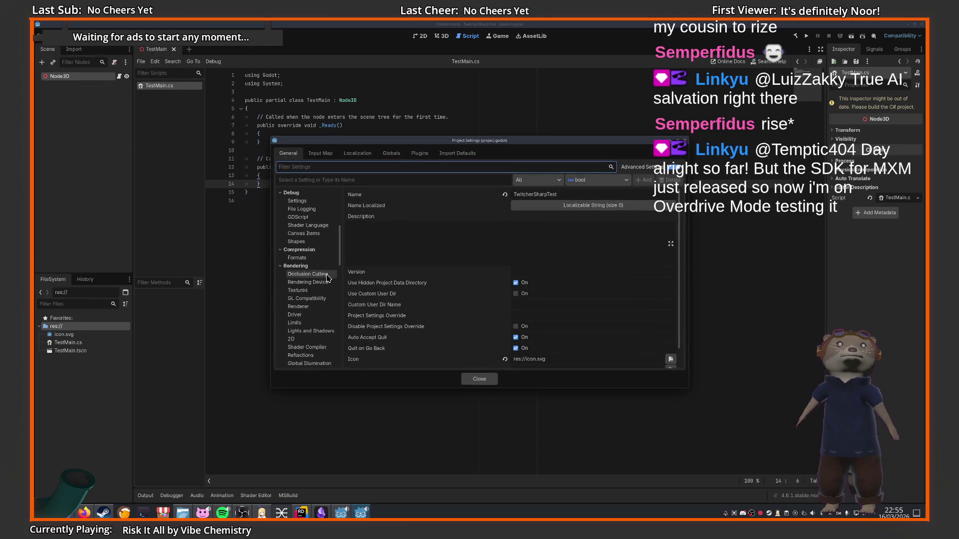
pyautogui.scroll(10, 330, 291)
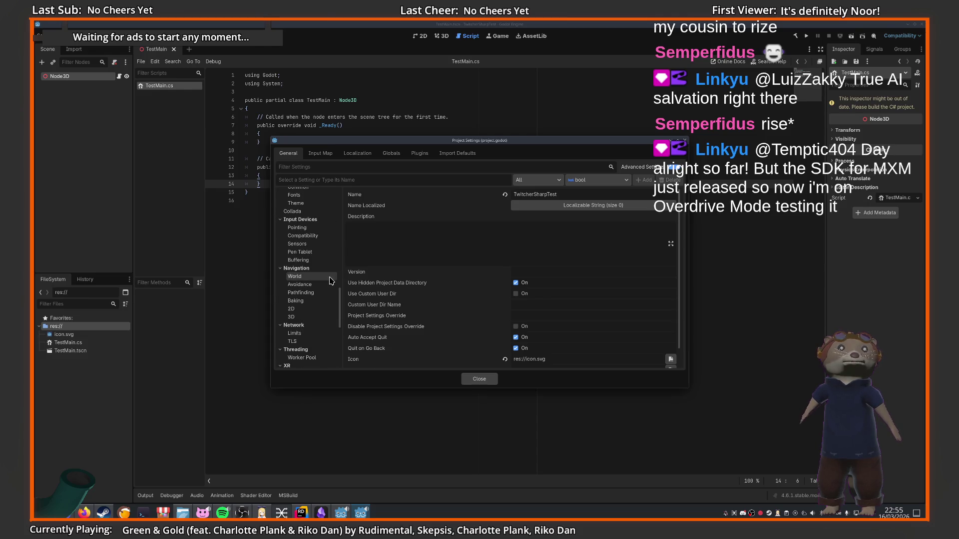
pyautogui.write('editor')
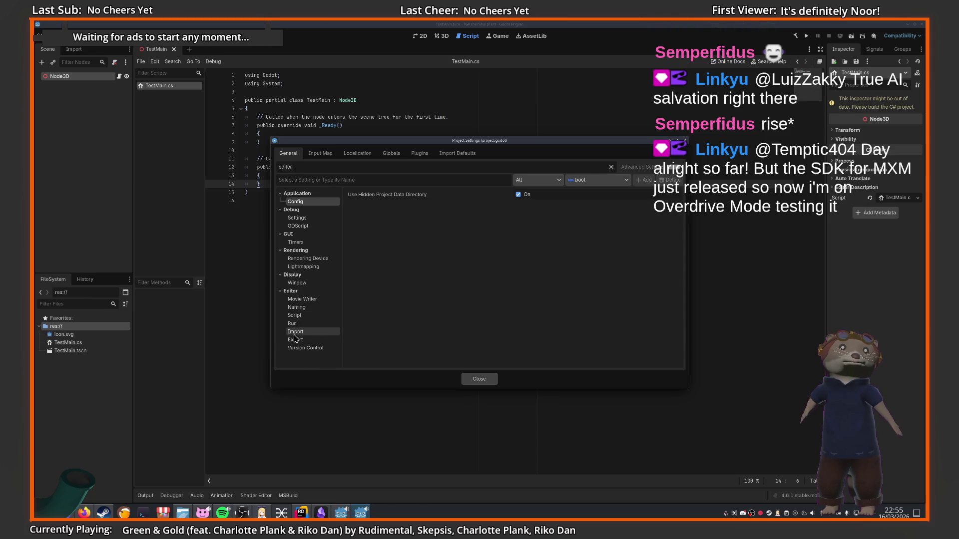
pyautogui.press('Escape')
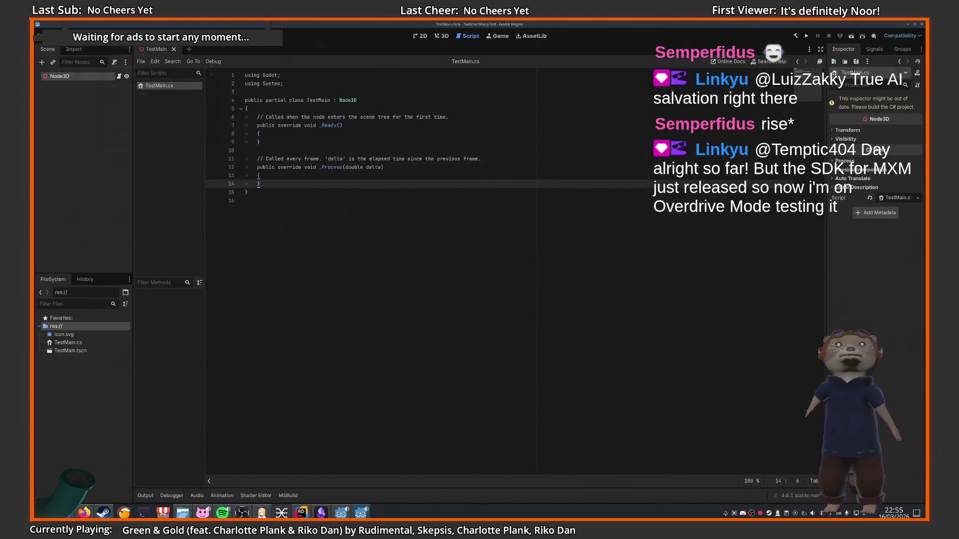
# Open Editor Settings and go to the Dotnet external editor options
pyautogui.click(106, 36)
pyautogui.click(120, 52)
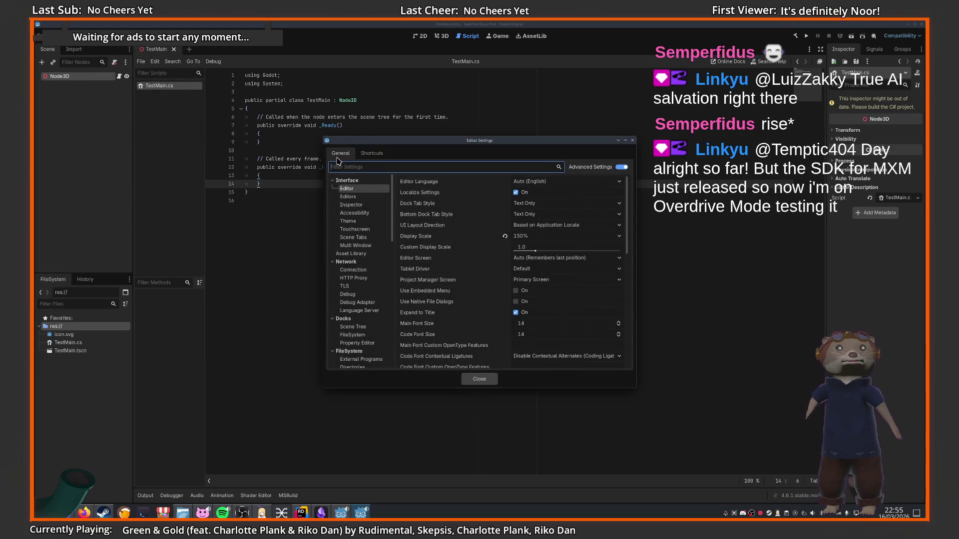
pyautogui.write('edit')
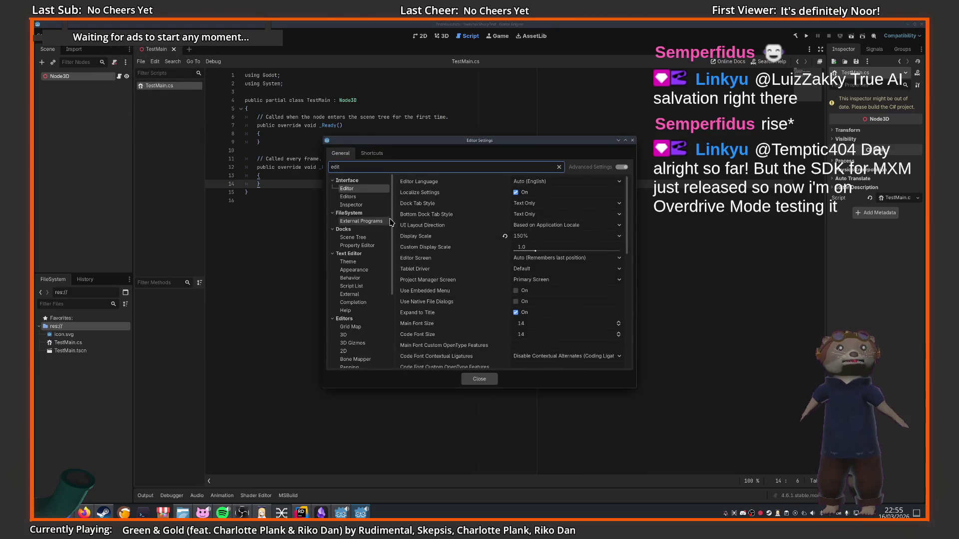
pyautogui.click(369, 222)
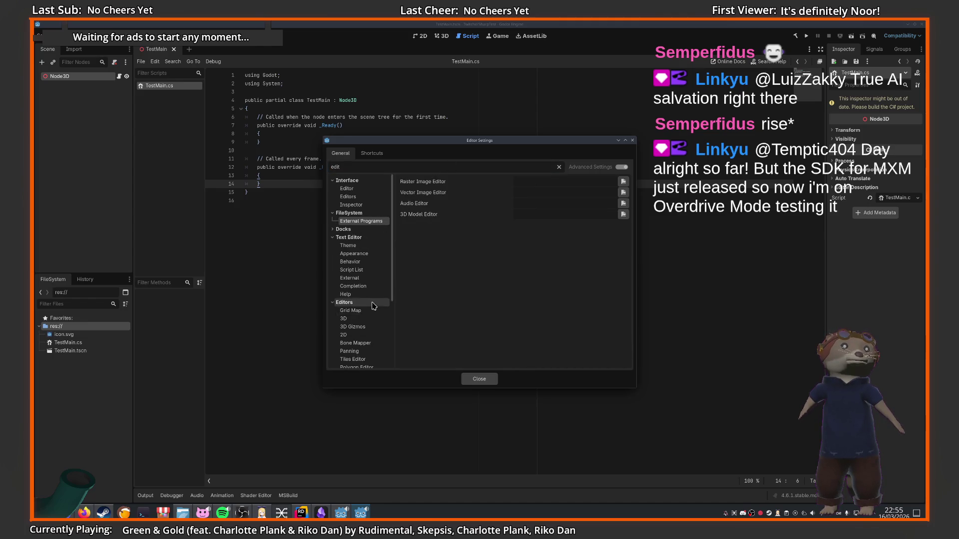
pyautogui.scroll(-3, 372, 305)
pyautogui.click(353, 347)
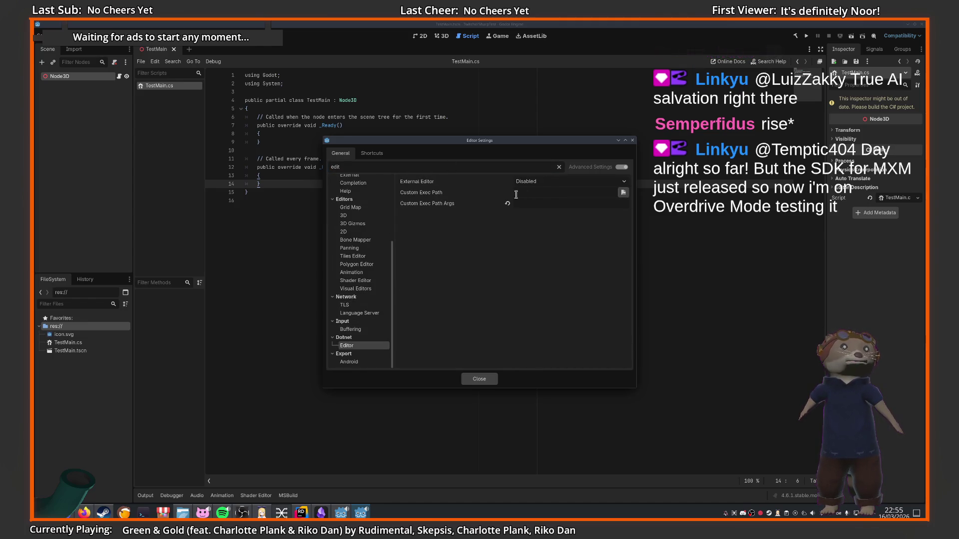
# Set Custom Exec Path to Applications/JetBrains Rider-2025.3.1/bin/rider and close Editor Settings
pyautogui.click(624, 192)
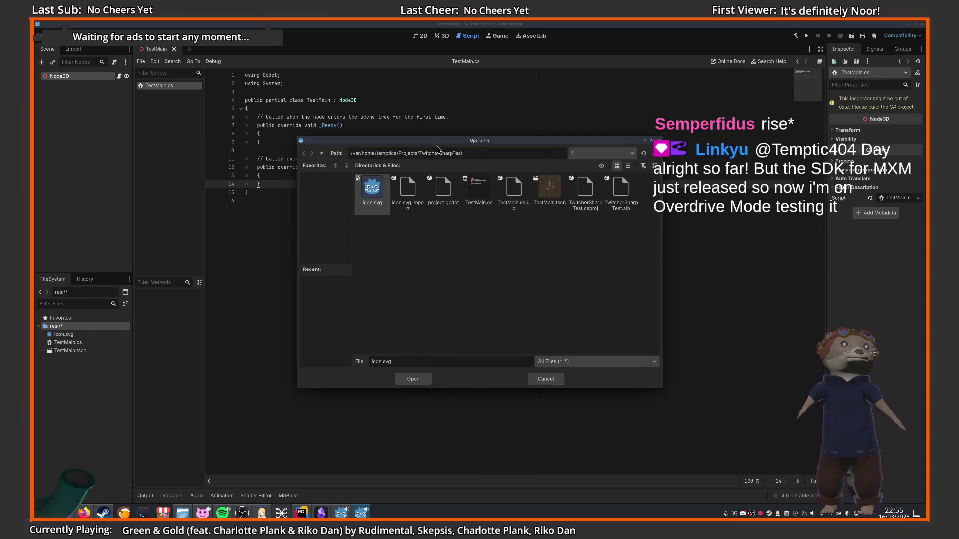
pyautogui.moveTo(438, 148); pyautogui.dragTo(332, 181)
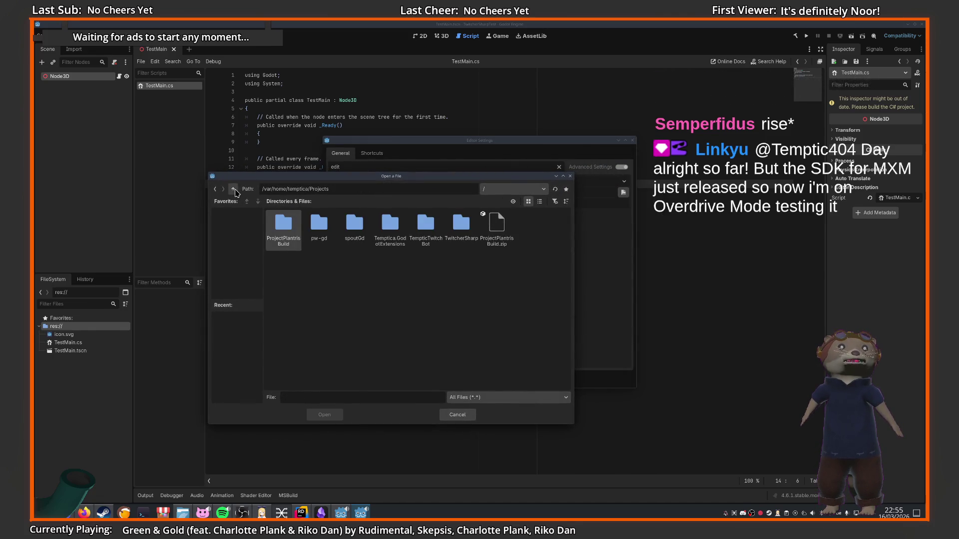
pyautogui.click(235, 193)
pyautogui.click(233, 191)
pyautogui.doubleClick(314, 232)
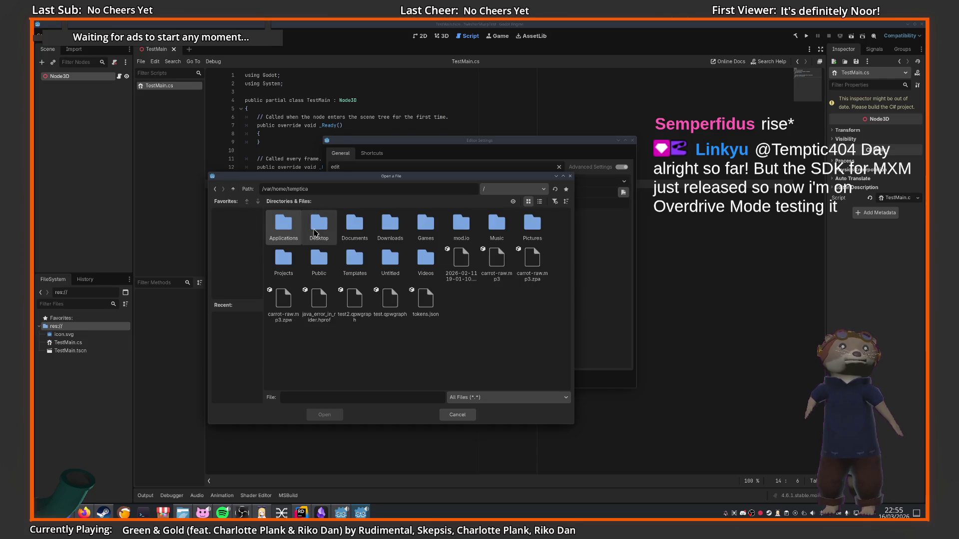
pyautogui.doubleClick(283, 227)
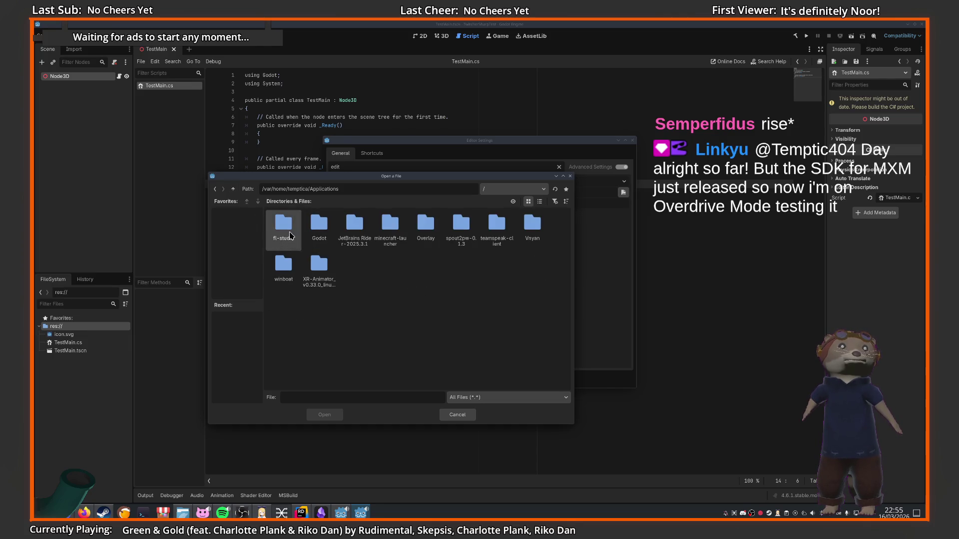
pyautogui.doubleClick(342, 234)
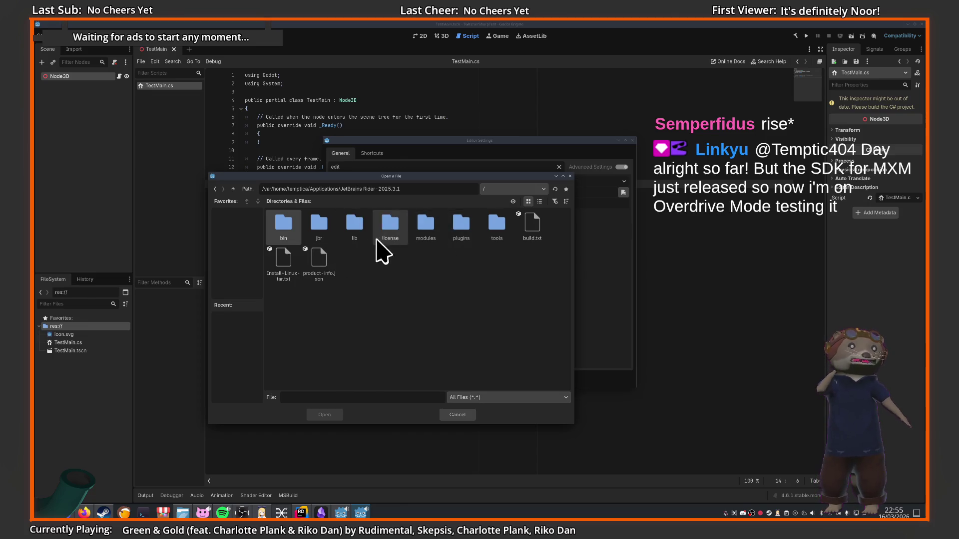
pyautogui.doubleClick(287, 240)
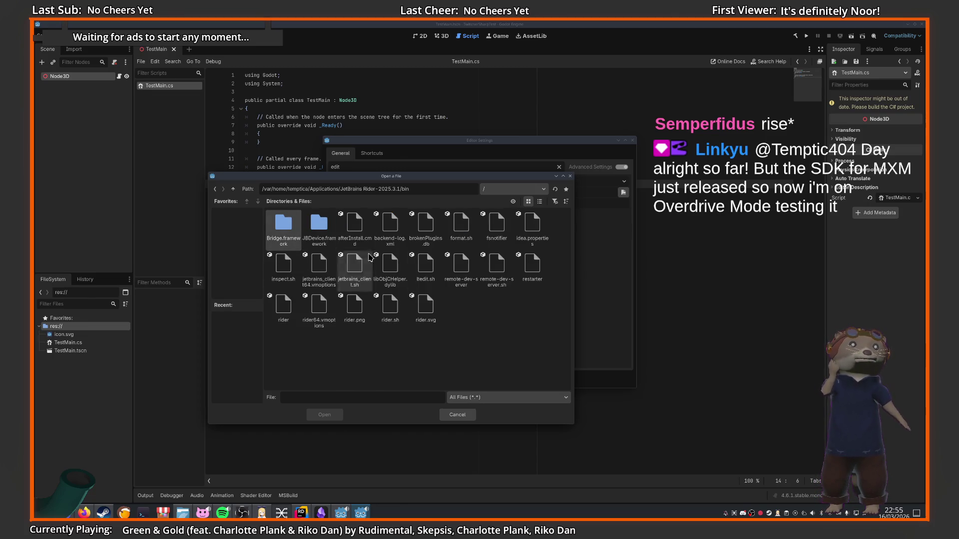
pyautogui.click(280, 320)
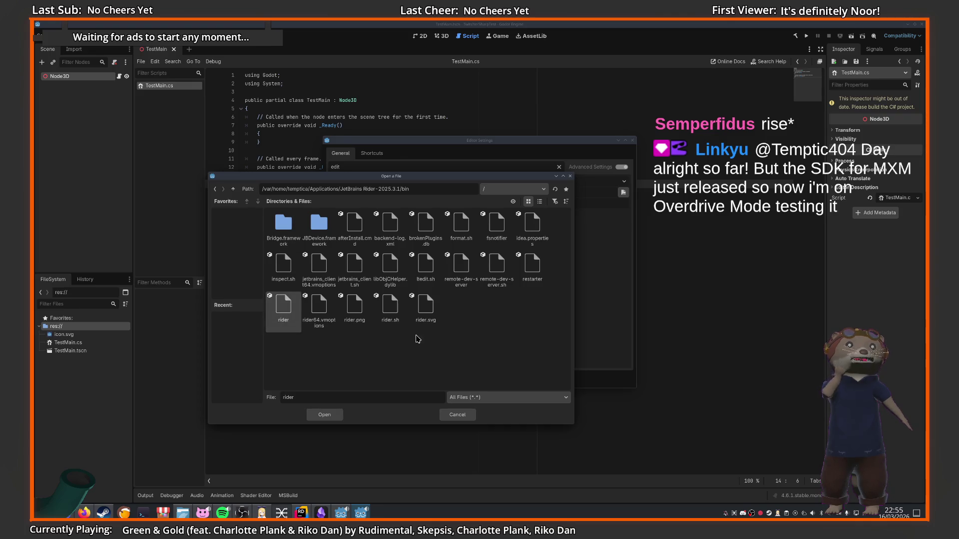
pyautogui.click(324, 414)
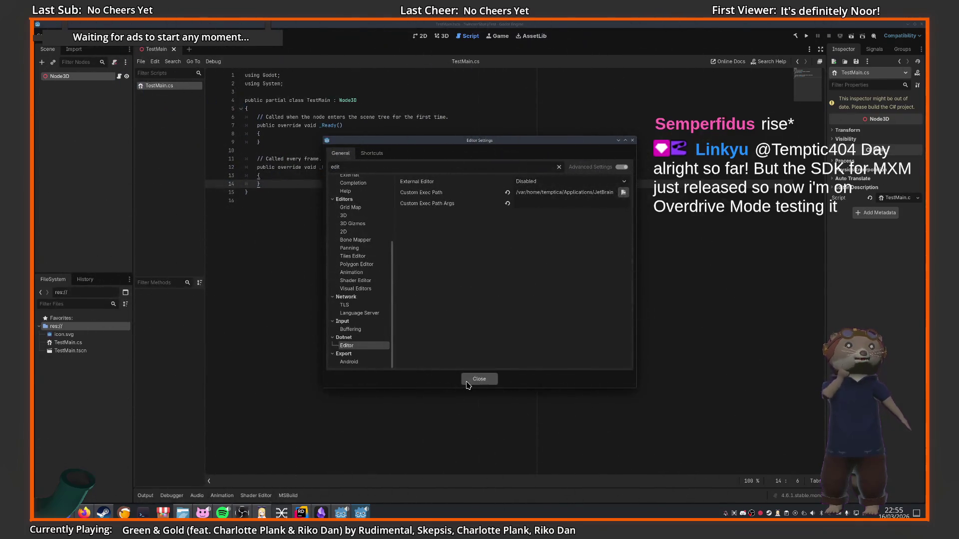
pyautogui.click(479, 378)
pyautogui.click(370, 225)
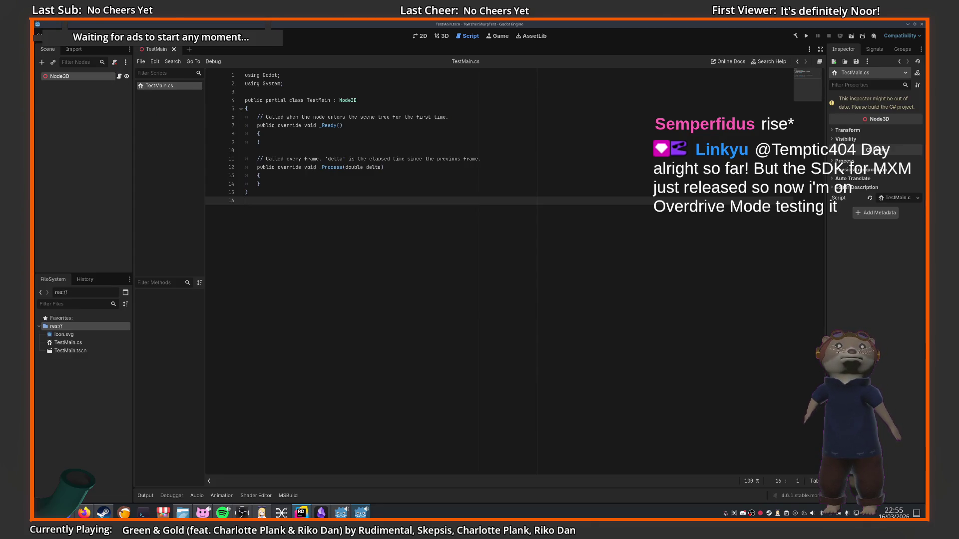
# Return to the Godot editor and check then close Project Settings
pyautogui.click(301, 512)
pyautogui.click(300, 512)
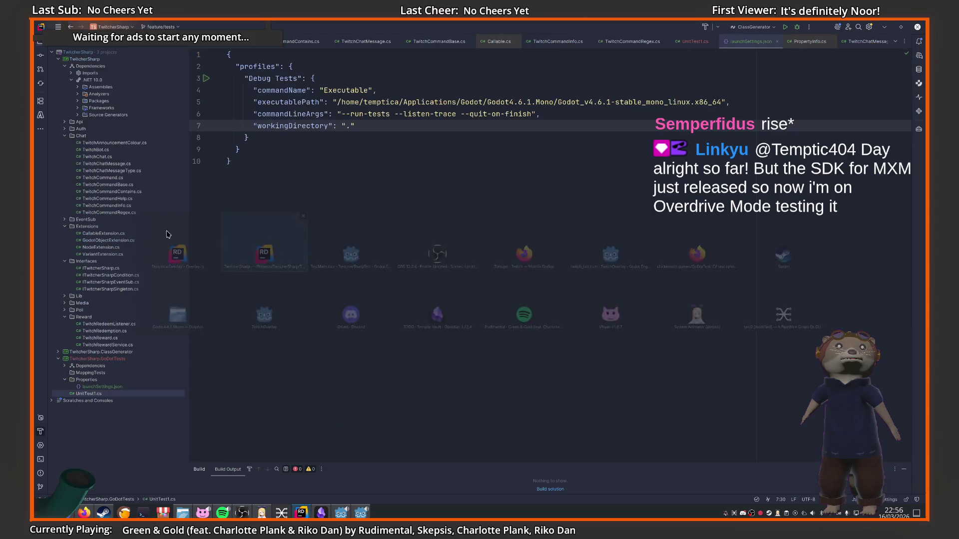
pyautogui.click(301, 512)
pyautogui.click(300, 512)
pyautogui.click(346, 513)
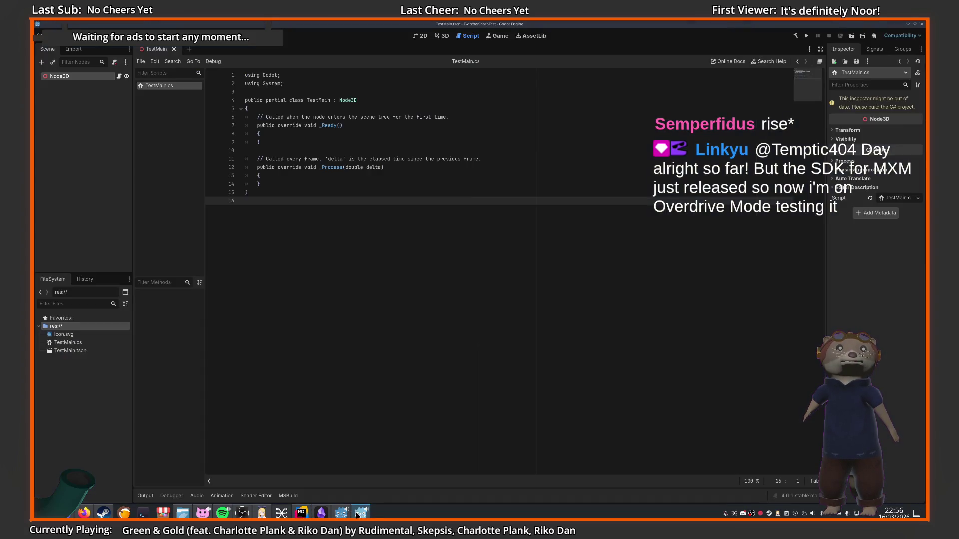
pyautogui.click(65, 36)
pyautogui.click(80, 47)
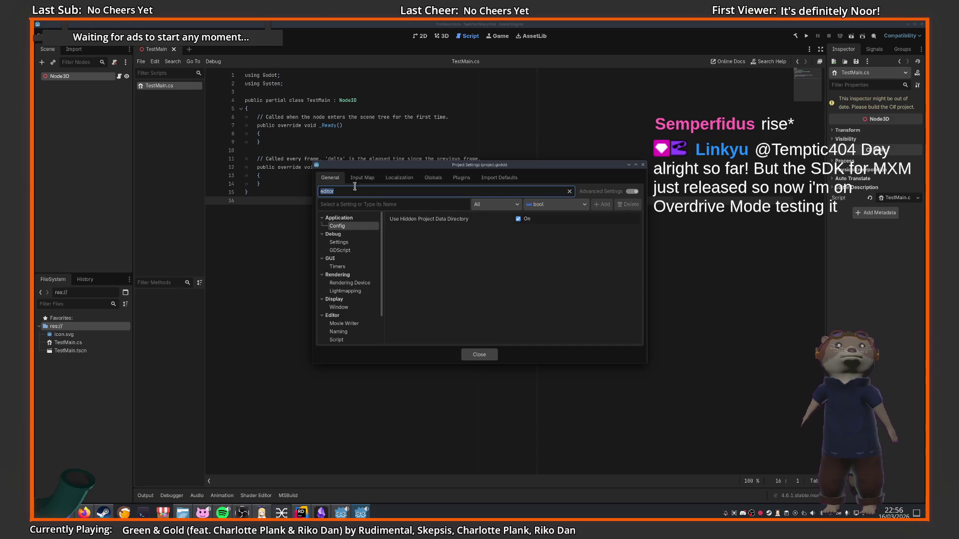
pyautogui.click(128, 28)
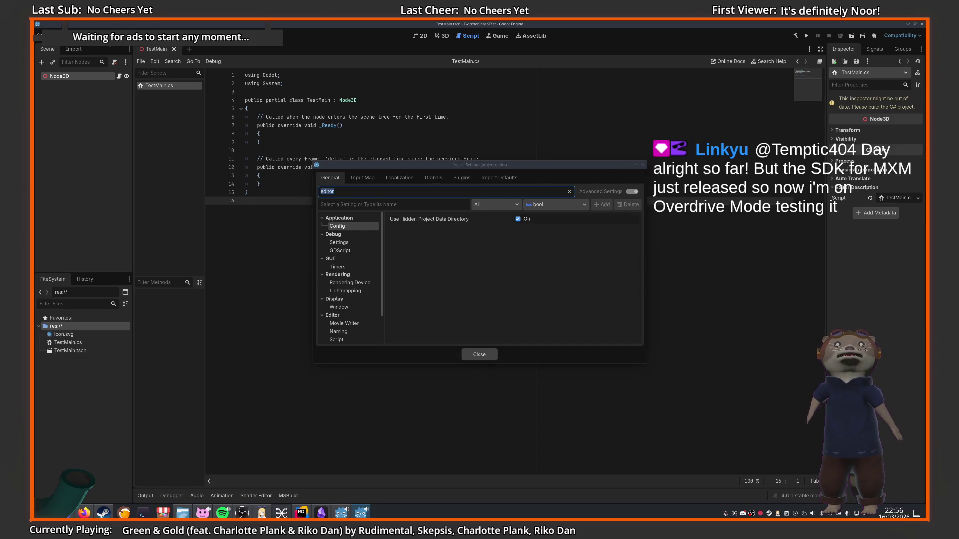
pyautogui.click(479, 355)
# In Editor Settings, revert Custom Exec Path Args to {file} and reset Custom Exec Path
pyautogui.click(109, 36)
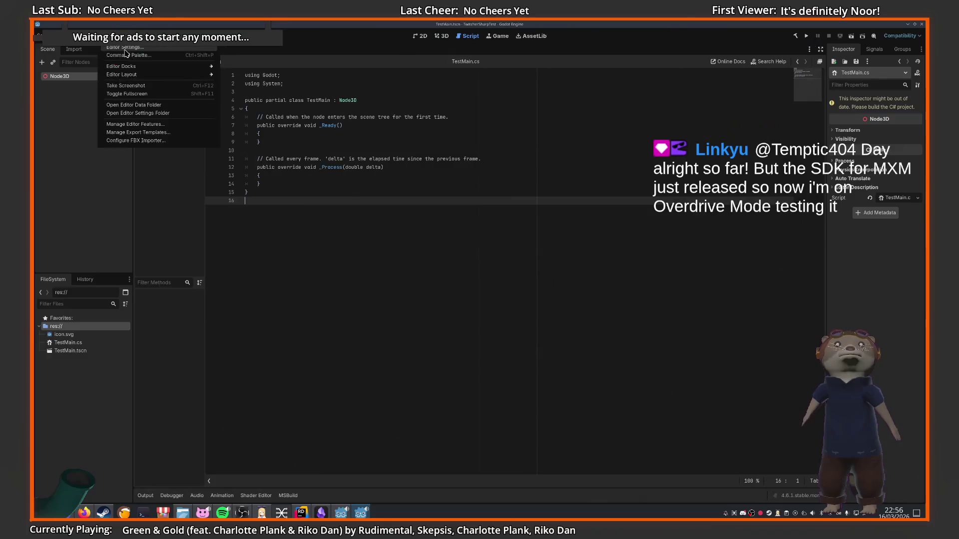
pyautogui.click(120, 47)
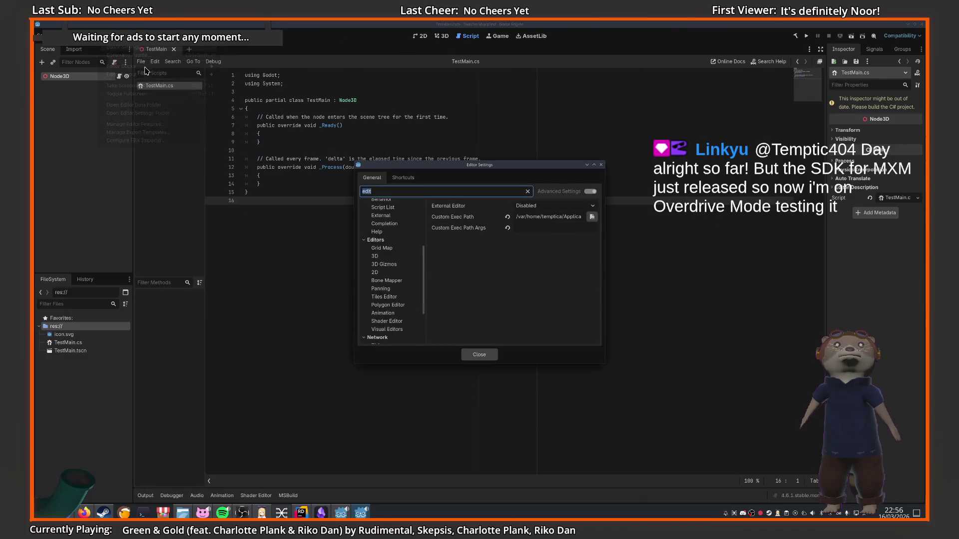
pyautogui.click(507, 228)
pyautogui.click(507, 218)
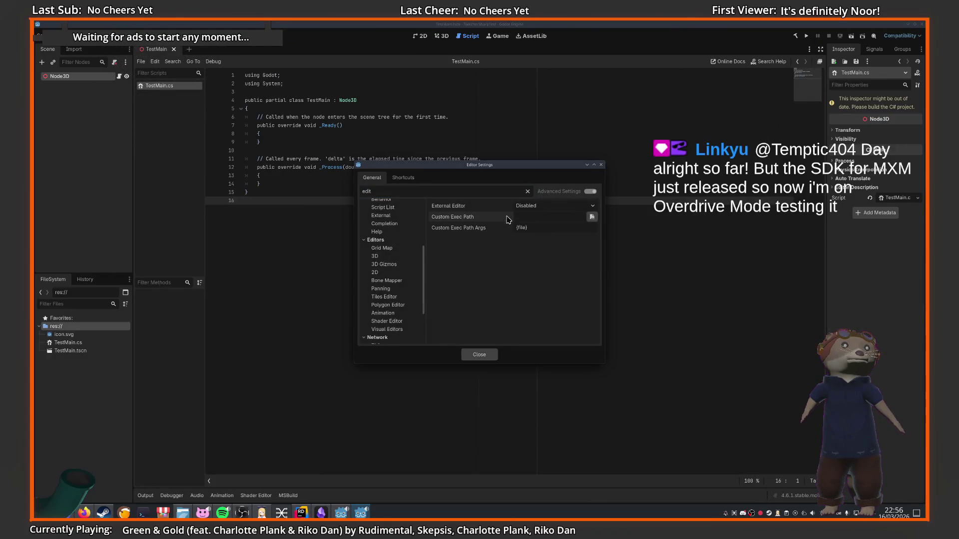
# Point Custom Exec Path to JetBrains Rider-2025.3.1/bin/rider and close Editor Settings
pyautogui.click(592, 216)
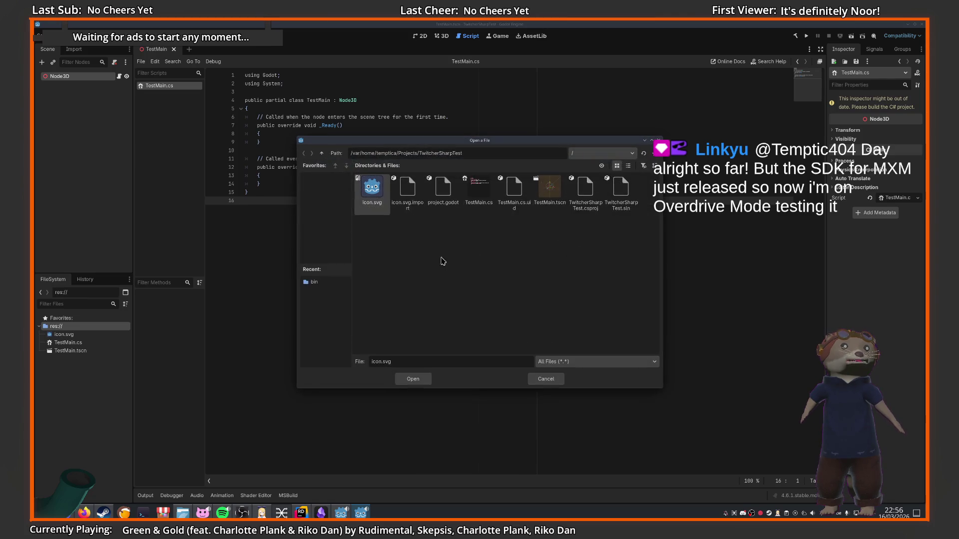
pyautogui.click(322, 153)
pyautogui.click(321, 153)
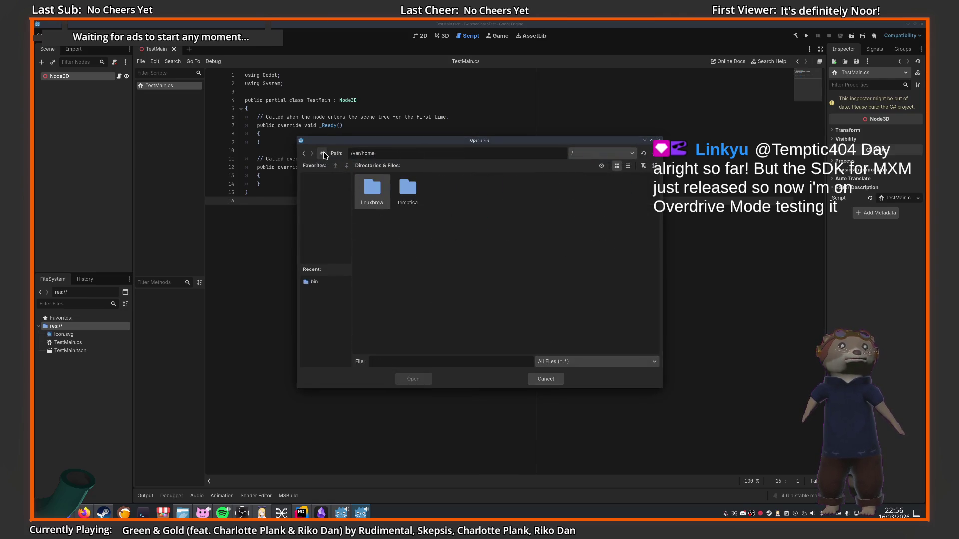
pyautogui.doubleClick(374, 192)
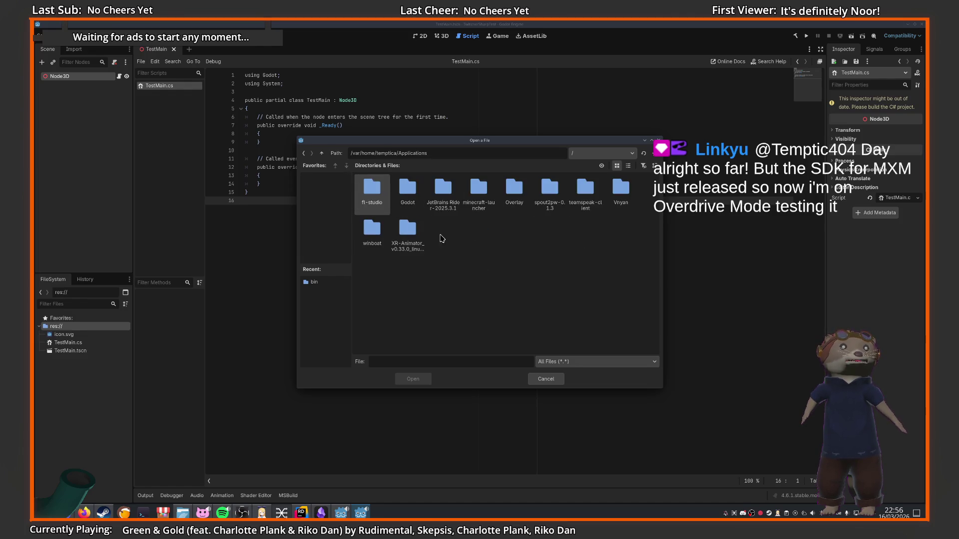
pyautogui.doubleClick(438, 196)
pyautogui.doubleClick(373, 193)
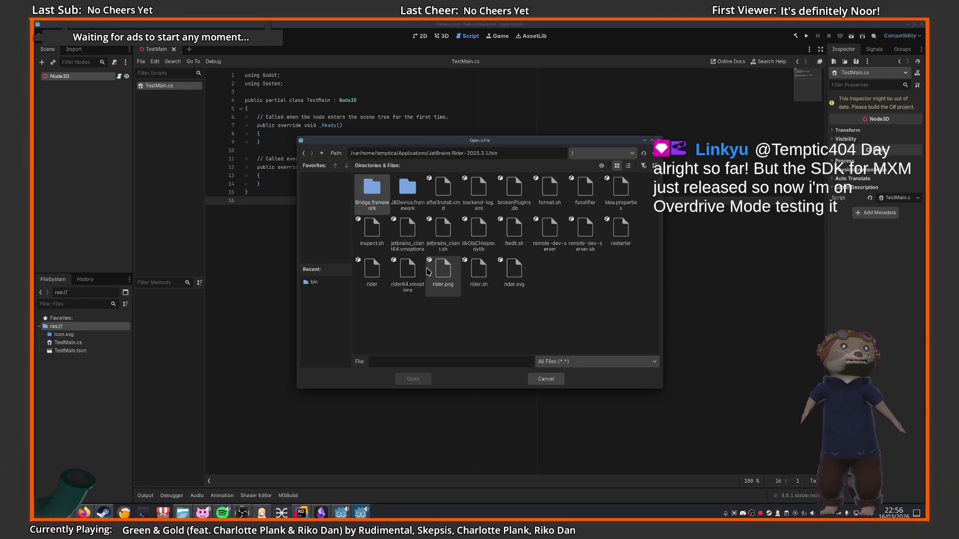
pyautogui.click(372, 274)
pyautogui.click(408, 380)
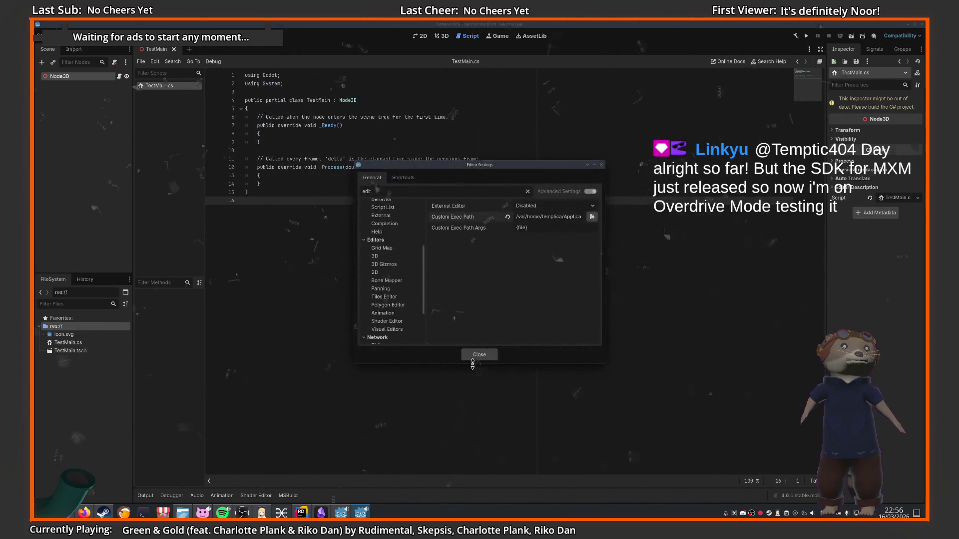
pyautogui.click(480, 355)
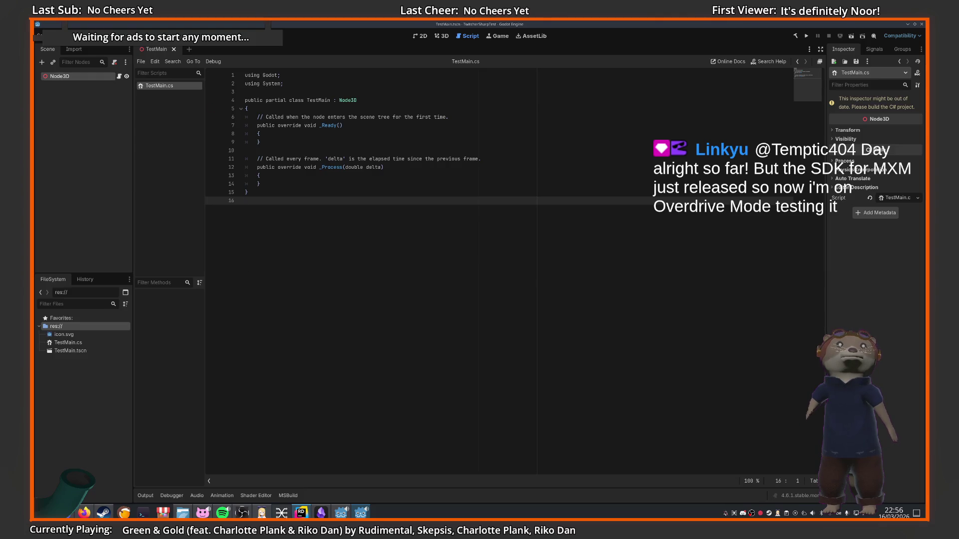
pyautogui.click(301, 513)
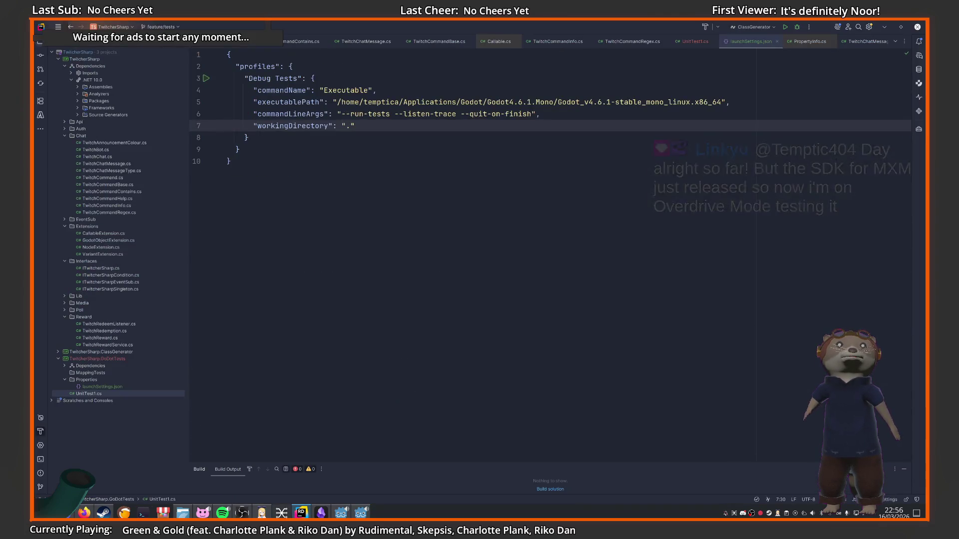
pyautogui.click(360, 512)
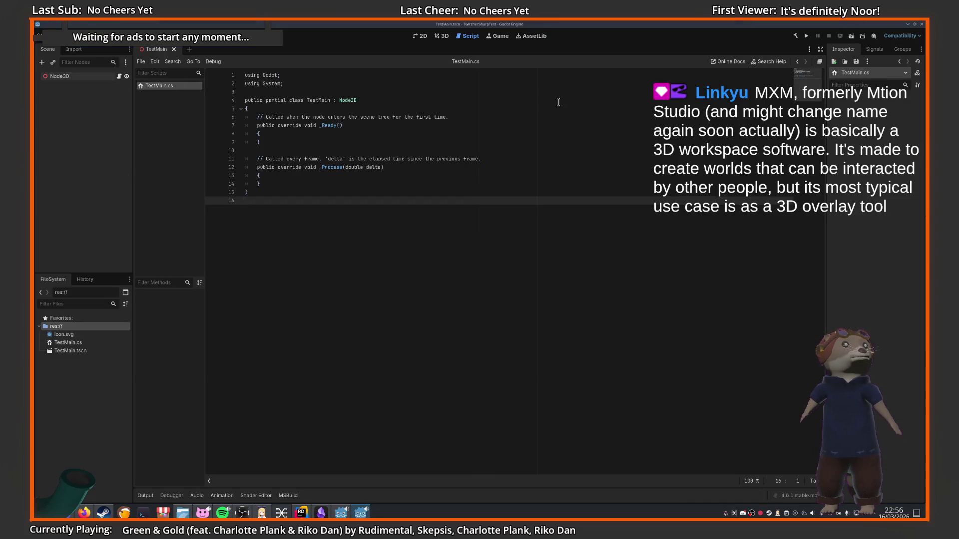
pyautogui.click(888, 76)
pyautogui.click(889, 79)
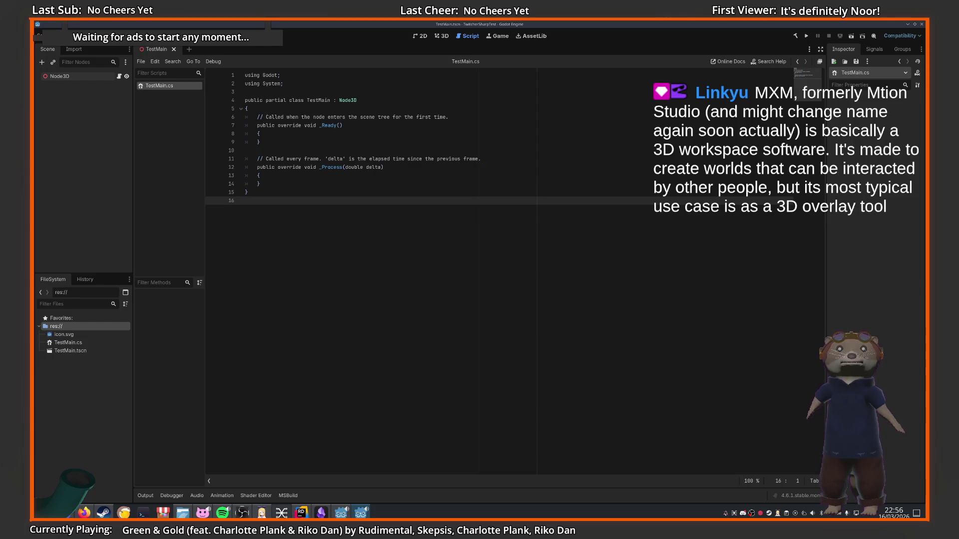
pyautogui.click(84, 513)
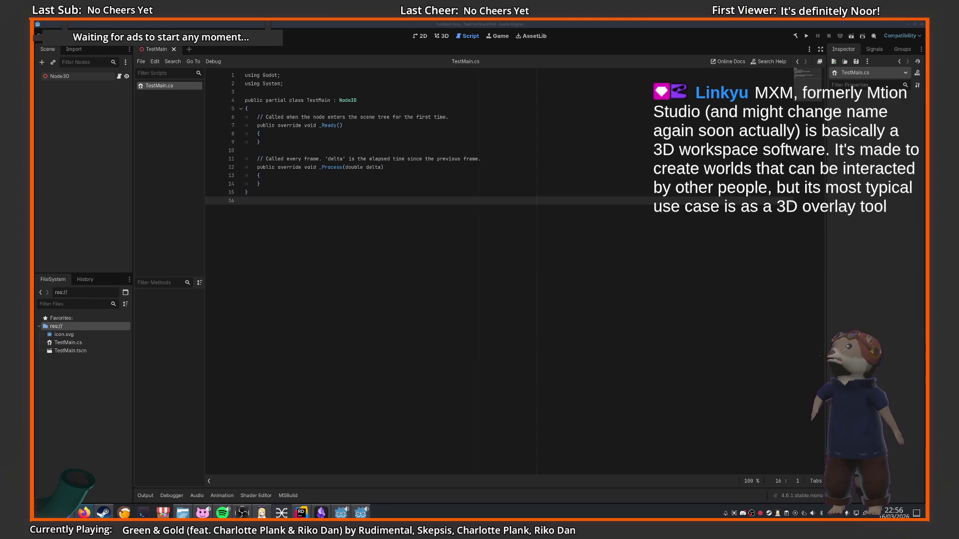